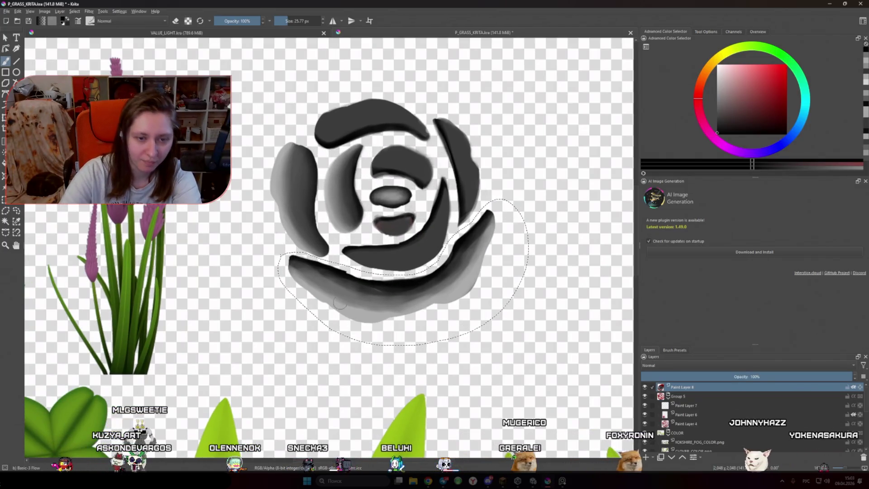
# Set brush opacity to 40% and sample light, mid and dark greys to shade the lower petal
pyautogui.keyDown('ctrl'); pyautogui.click(398, 312); pyautogui.keyUp('ctrl')
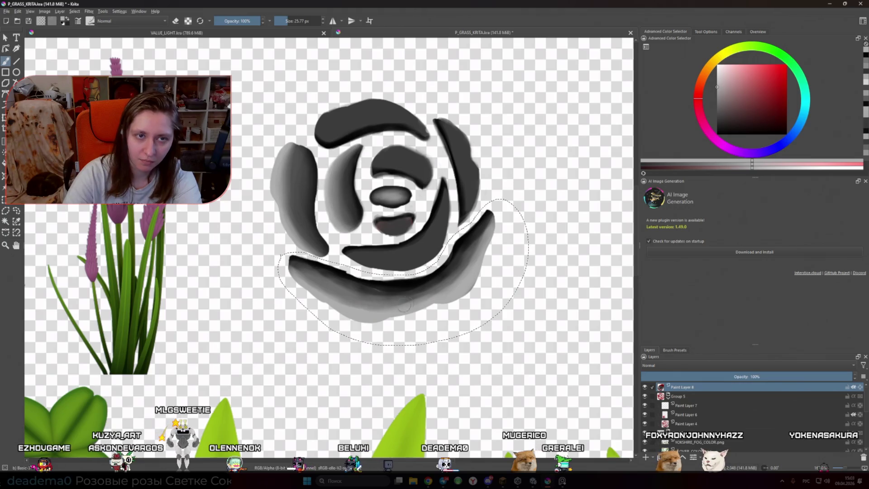
pyautogui.press('i')
pyautogui.press('i')
pyautogui.press('i')
pyautogui.press('i')
pyautogui.press(']')
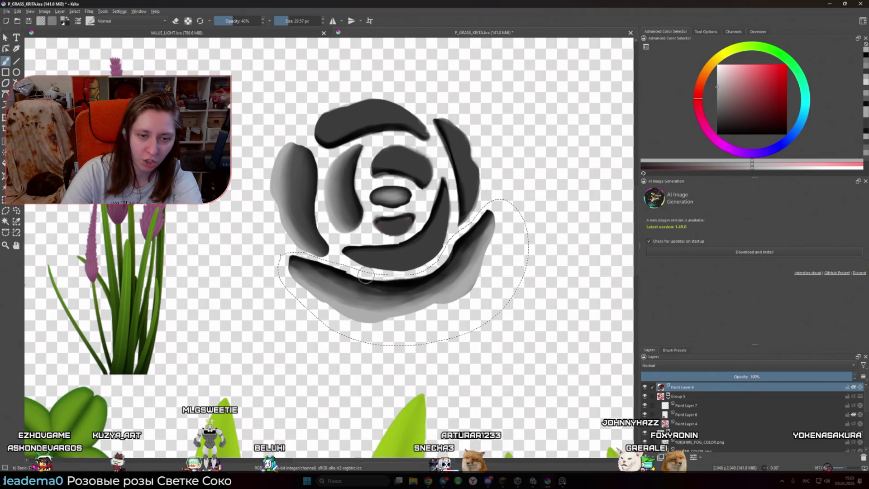
pyautogui.keyDown('ctrl'); pyautogui.click(347, 282); pyautogui.keyUp('ctrl')
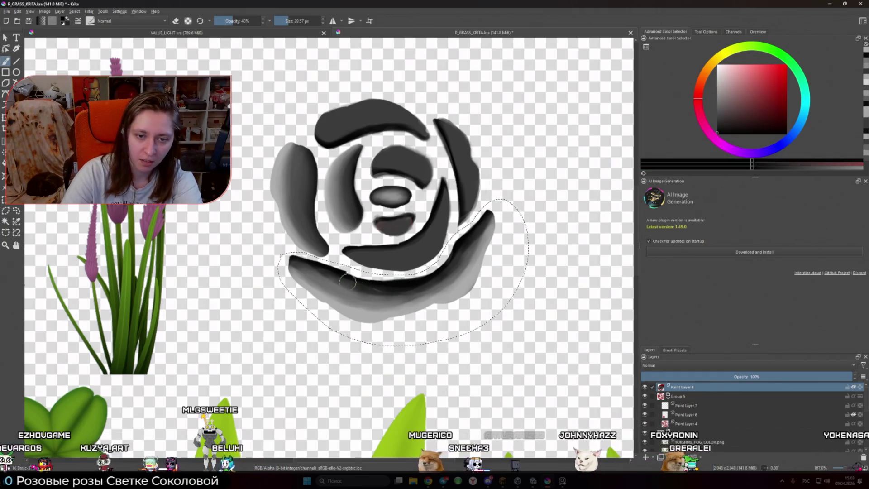
pyautogui.keyDown('ctrl'); pyautogui.click(372, 296); pyautogui.keyUp('ctrl')
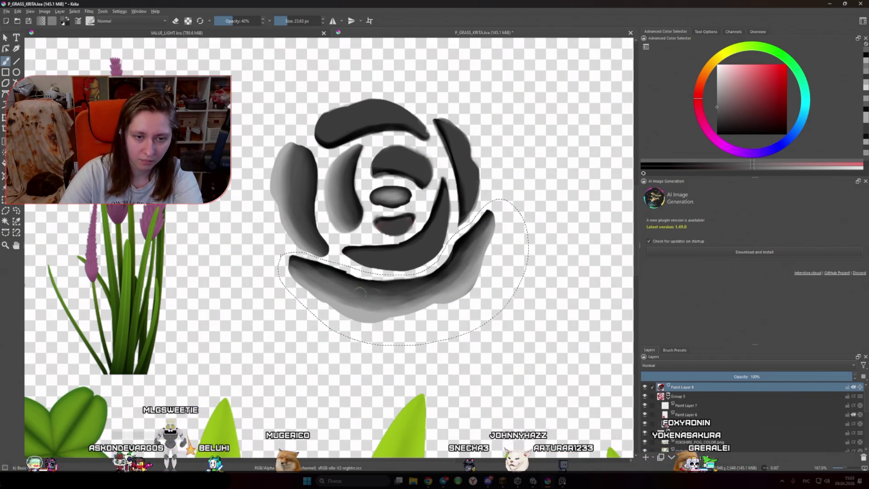
pyautogui.keyDown('ctrl'); pyautogui.click(346, 274); pyautogui.keyUp('ctrl')
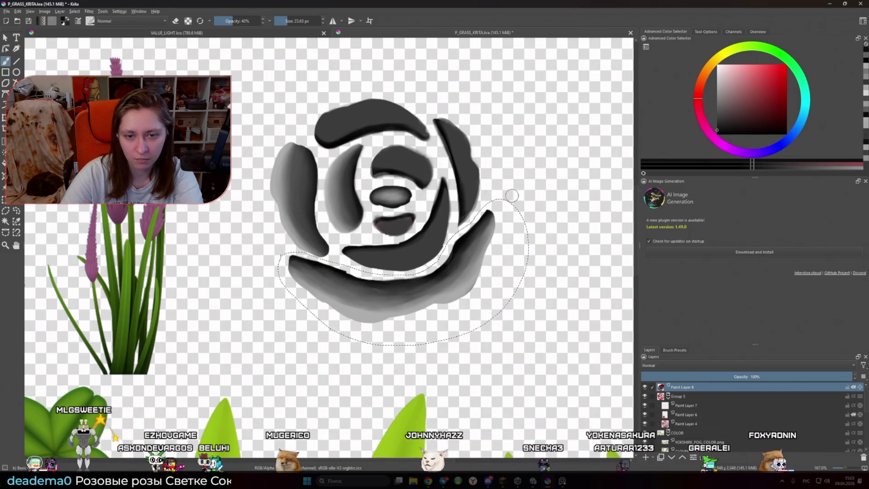
pyautogui.keyDown('ctrl'); pyautogui.click(469, 289); pyautogui.keyUp('ctrl')
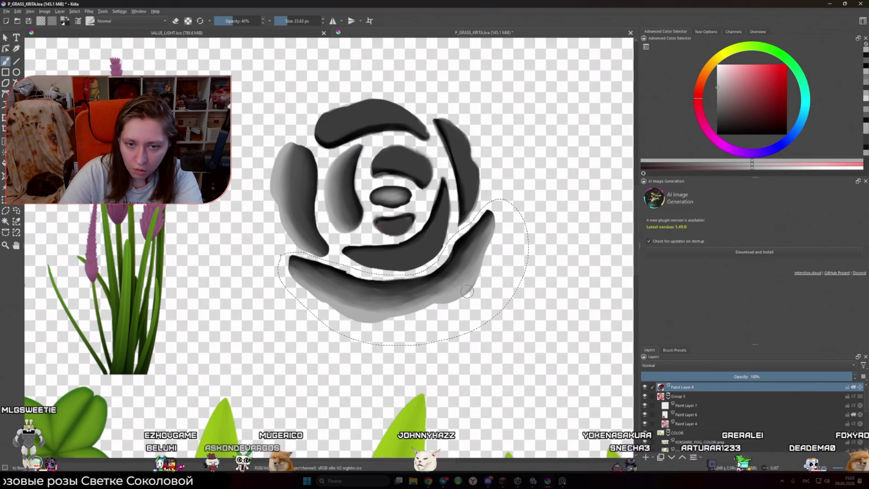
# Enlarge the brush to about 30 px and shade the petal with darker greys sampled near its edge
pyautogui.press(']')
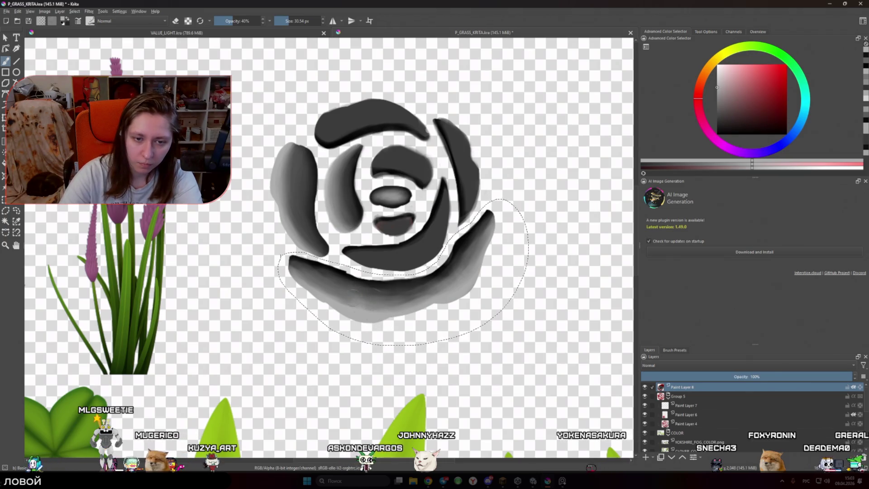
pyautogui.scroll(-6, 357, 307)
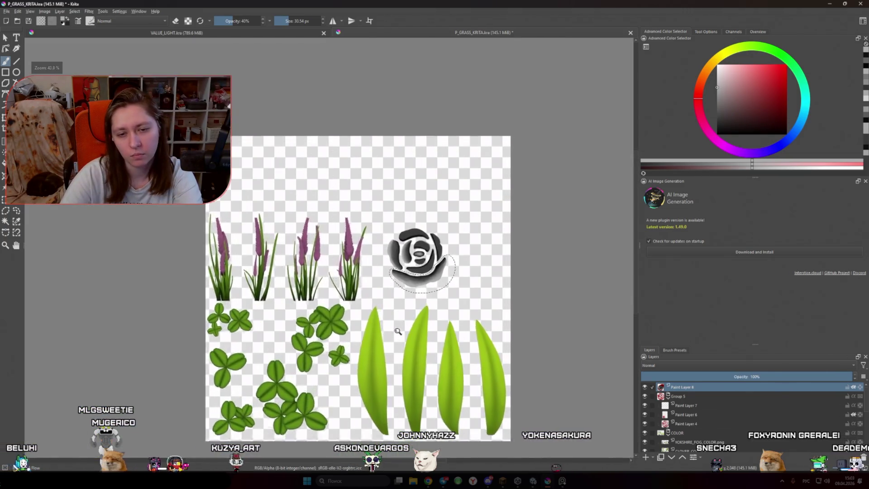
pyautogui.scroll(4, 406, 321)
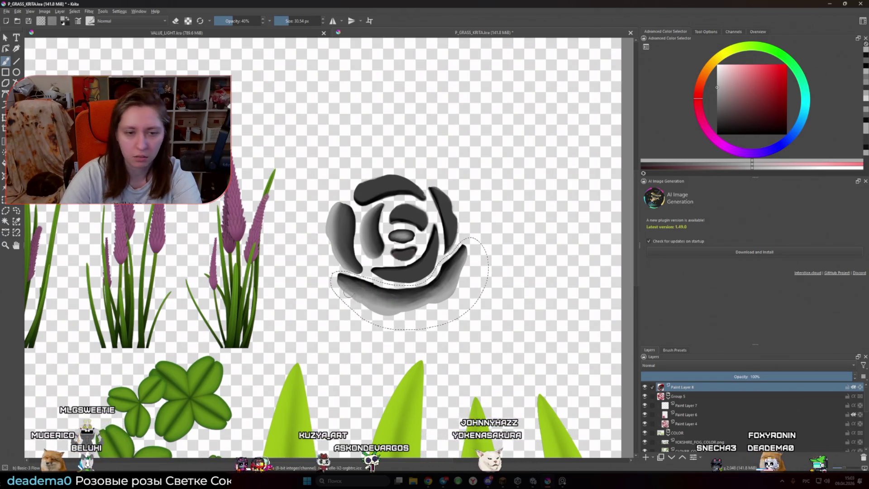
pyautogui.scroll(5, 344, 288)
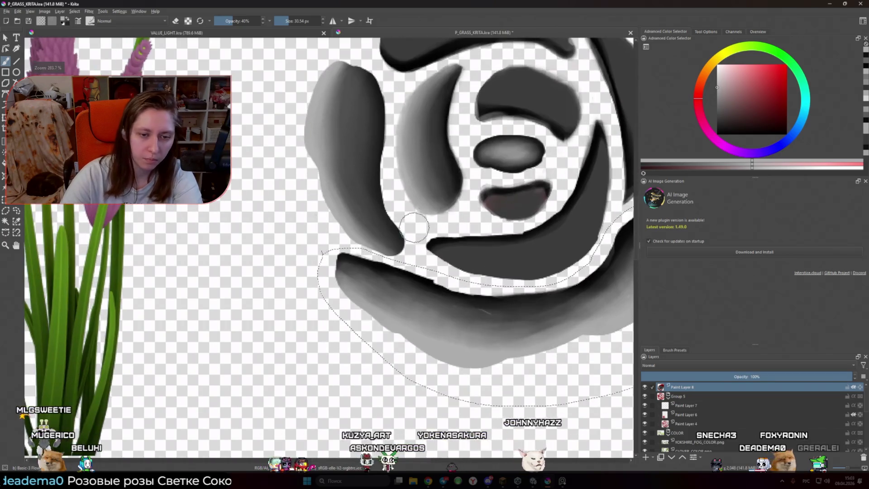
pyautogui.keyDown('ctrl'); pyautogui.click(396, 281); pyautogui.keyUp('ctrl')
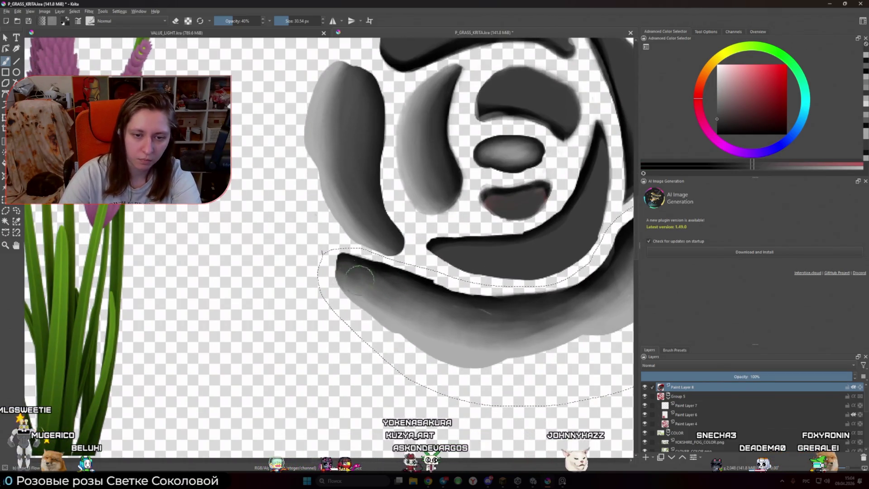
pyautogui.keyDown('ctrl'); pyautogui.click(404, 270); pyautogui.keyUp('ctrl')
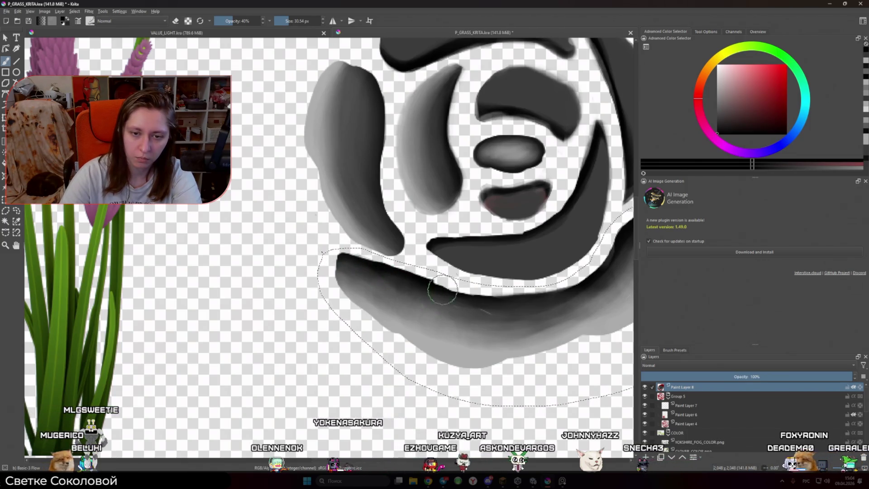
pyautogui.scroll(-5, 442, 289)
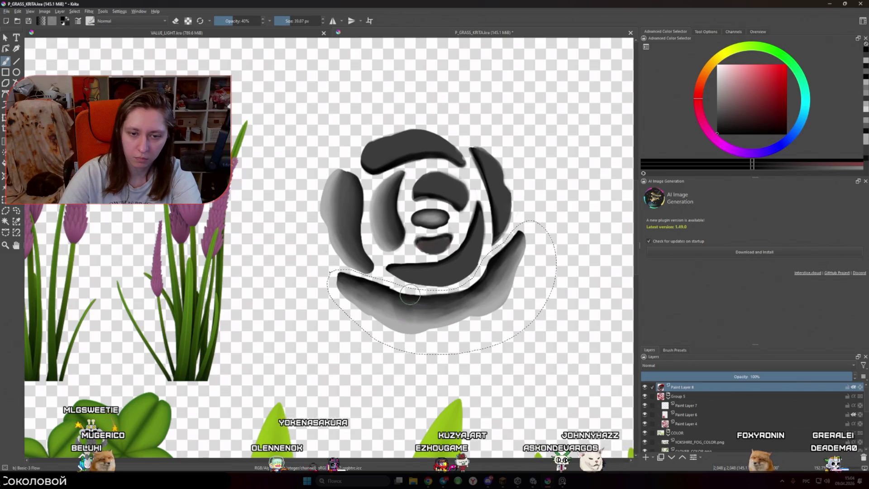
# Enlarge the brush to about 529 px and blend a slightly lighter grey across the lower petal
pyautogui.press(']')
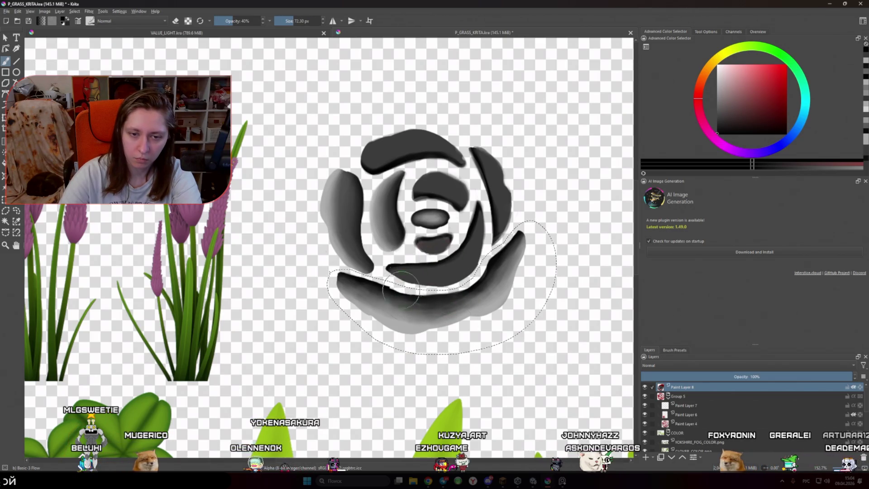
pyautogui.press(']')
pyautogui.press(']')
pyautogui.press(']')
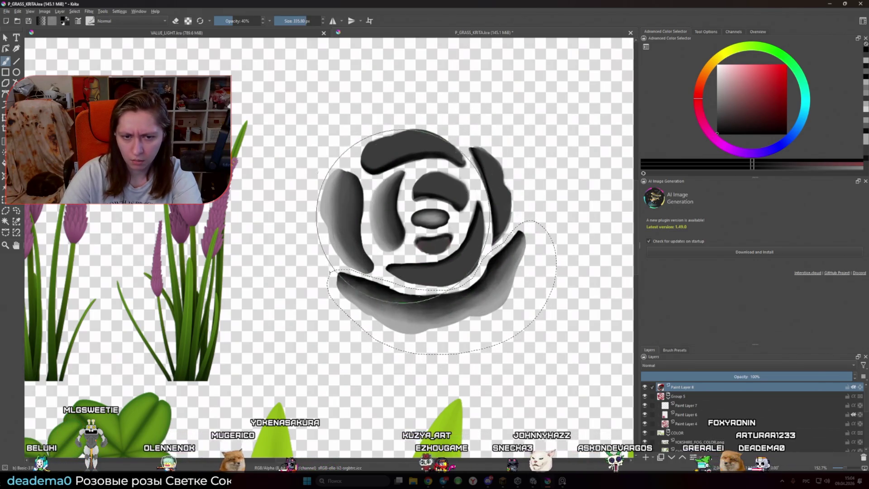
pyautogui.moveTo(486, 192); pyautogui.dragTo(448, 174)
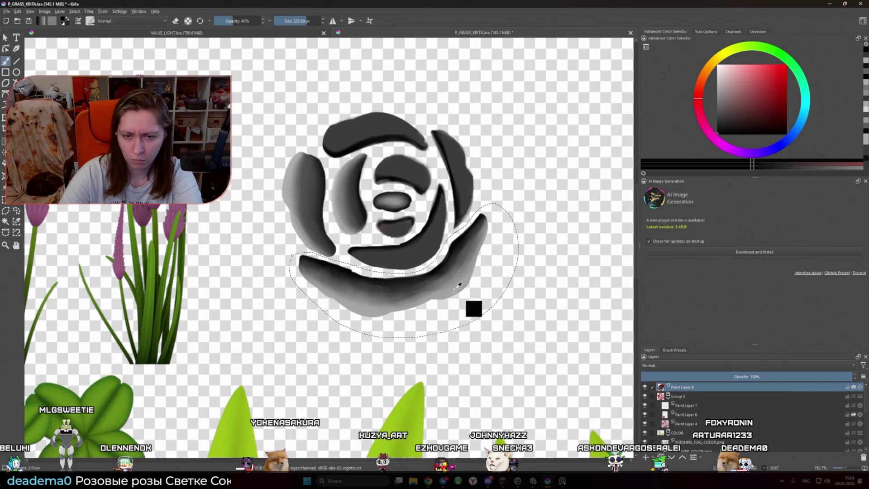
pyautogui.keyDown('ctrl'); pyautogui.click(468, 290); pyautogui.keyUp('ctrl')
pyautogui.press(']')
pyautogui.press(']')
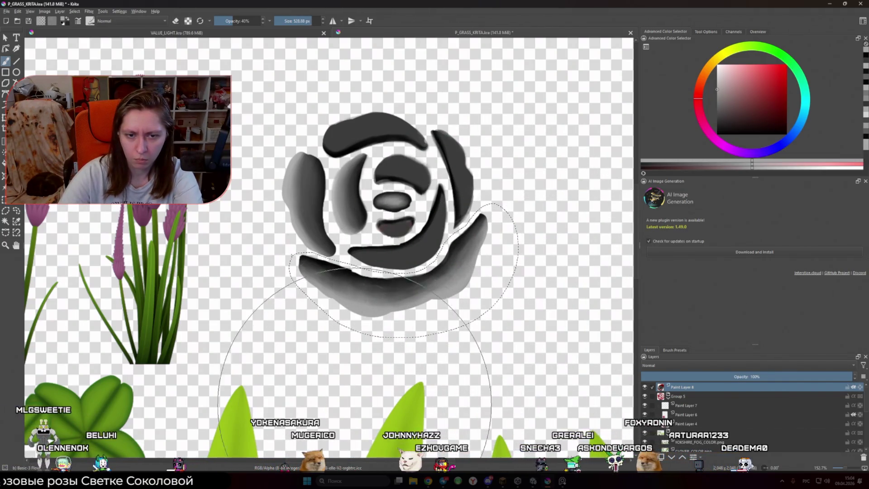
pyautogui.scroll(3, 461, 232)
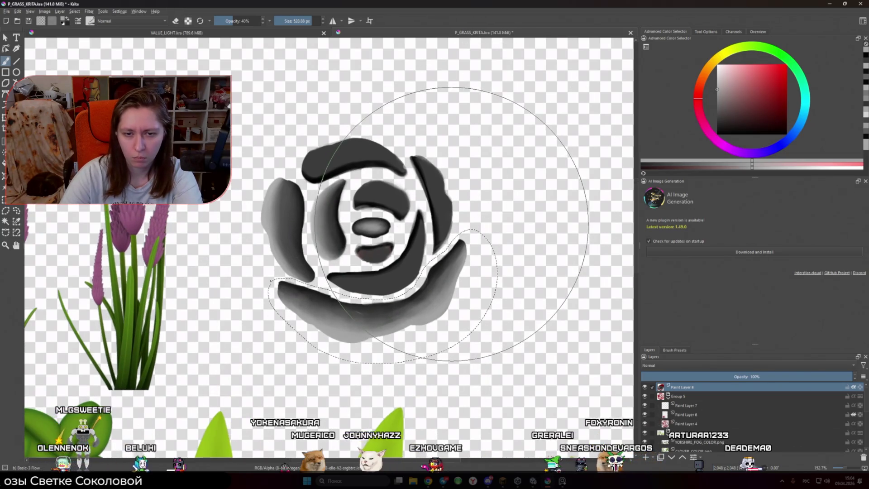
pyautogui.press('l')
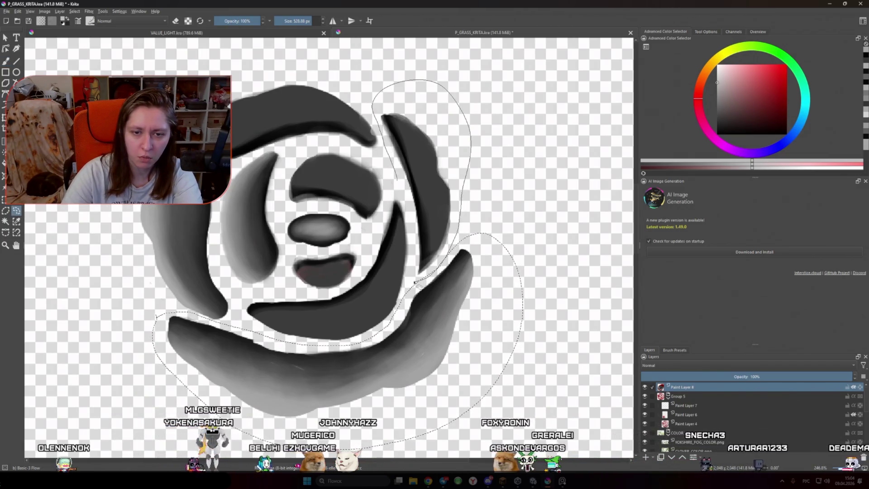
# Lasso the right-side petal and set the brush to 40% opacity at about 164 px
pyautogui.moveTo(399, 177); pyautogui.dragTo(410, 276)
pyautogui.press('b')
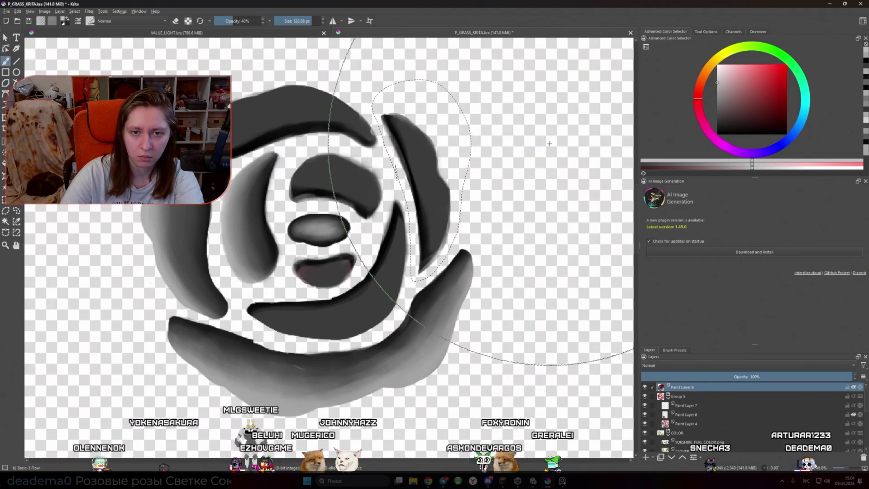
pyautogui.press('i')
pyautogui.press('i')
pyautogui.press('i')
pyautogui.press('[')
pyautogui.press('[')
pyautogui.press('[')
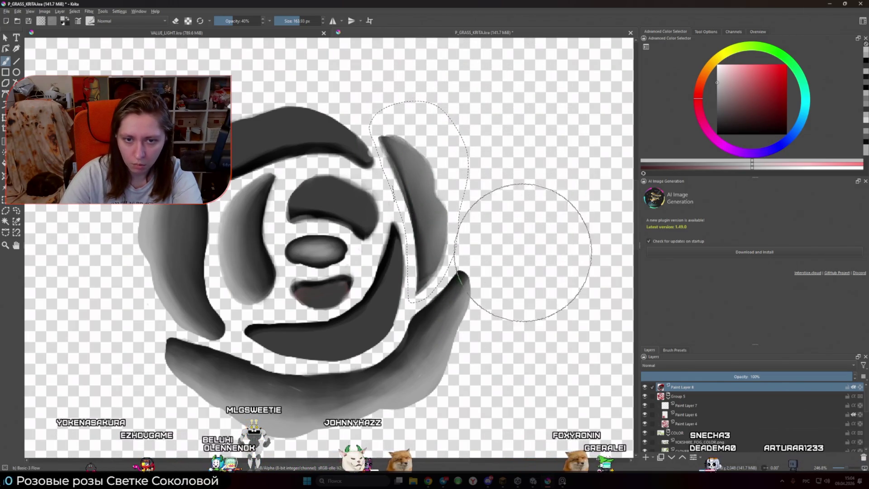
# Shade the right petal with near-black using a 97 px brush, then lasso the top petal
pyautogui.keyDown('ctrl'); pyautogui.click(471, 290); pyautogui.keyUp('ctrl')
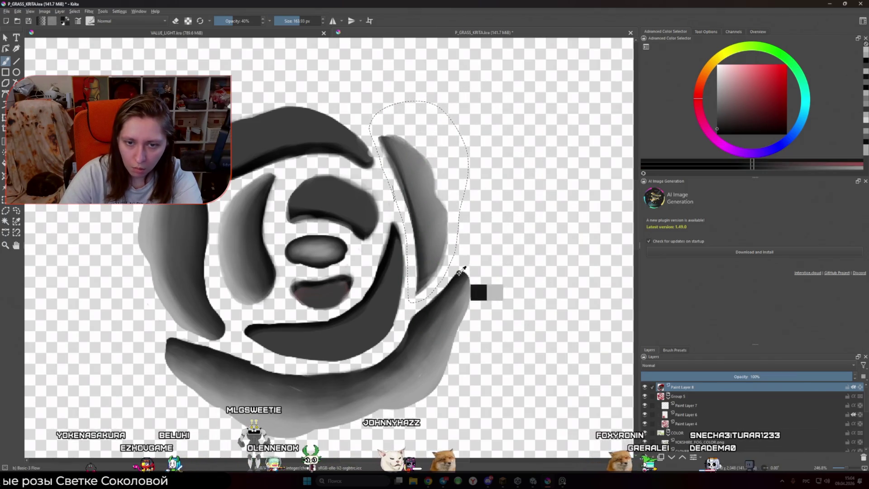
pyautogui.press('[')
pyautogui.press('[')
pyautogui.press('[')
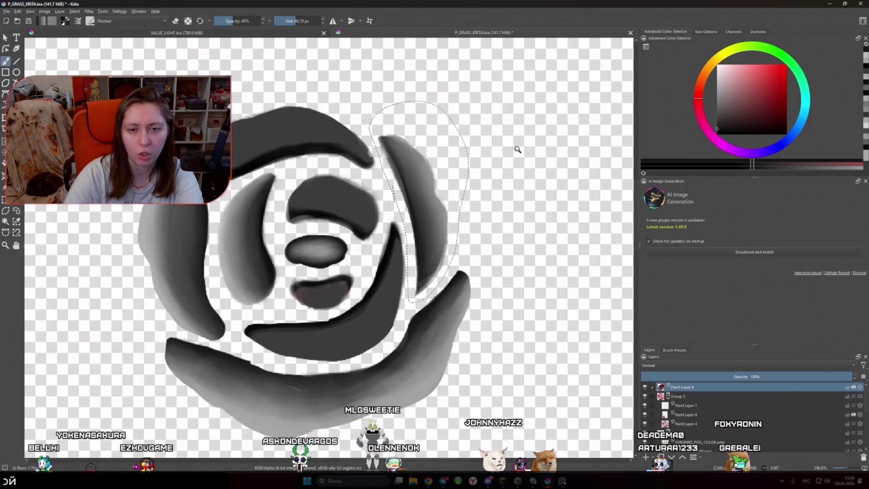
pyautogui.scroll(-6, 517, 149)
pyautogui.scroll(4, 482, 203)
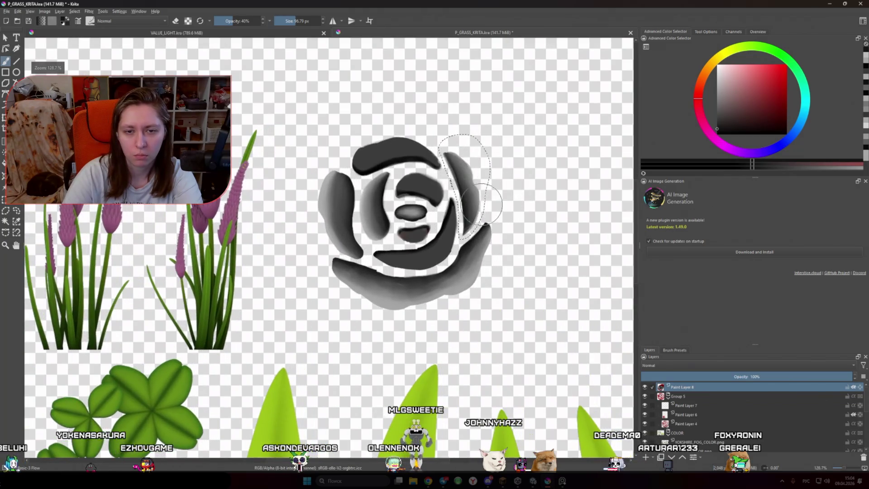
pyautogui.scroll(4, 444, 185)
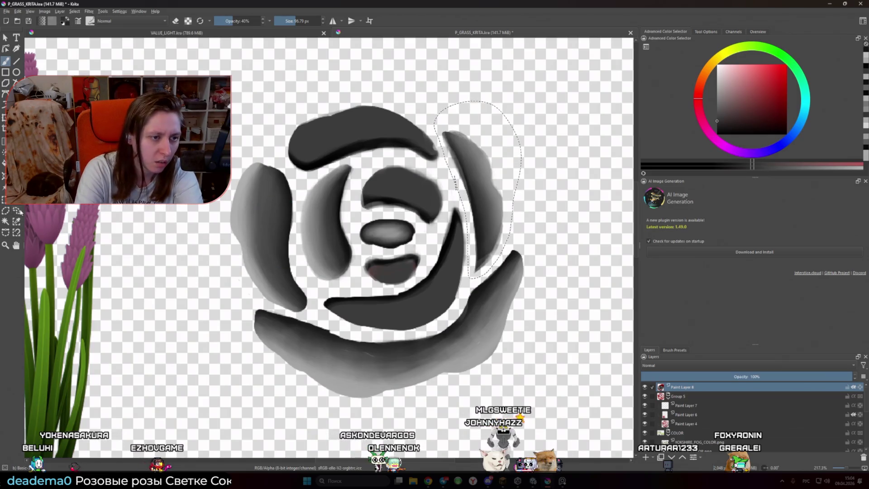
pyautogui.moveTo(297, 175)
pyautogui.mouseDown()
pyautogui.moveTo(330, 177)
pyautogui.moveTo(375, 159)
pyautogui.moveTo(427, 164)
pyautogui.moveTo(443, 147)
pyautogui.moveTo(304, 102)
pyautogui.mouseUp()
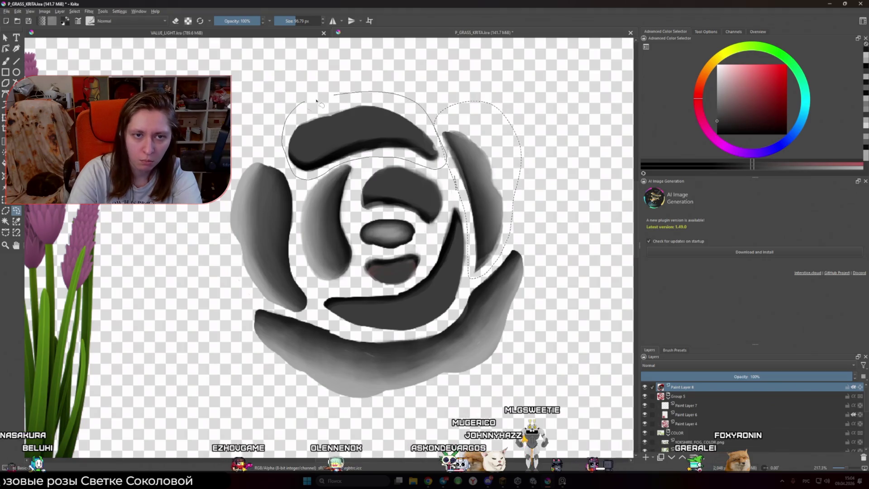
# Set brush opacity to 70% and lay sampled darker and light greys into the top petal
pyautogui.press('b')
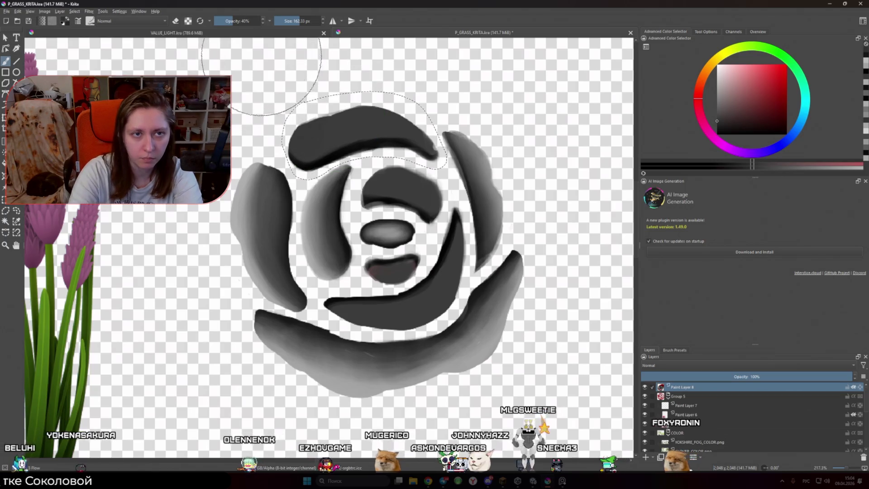
pyautogui.write('0')
pyautogui.press('Return')
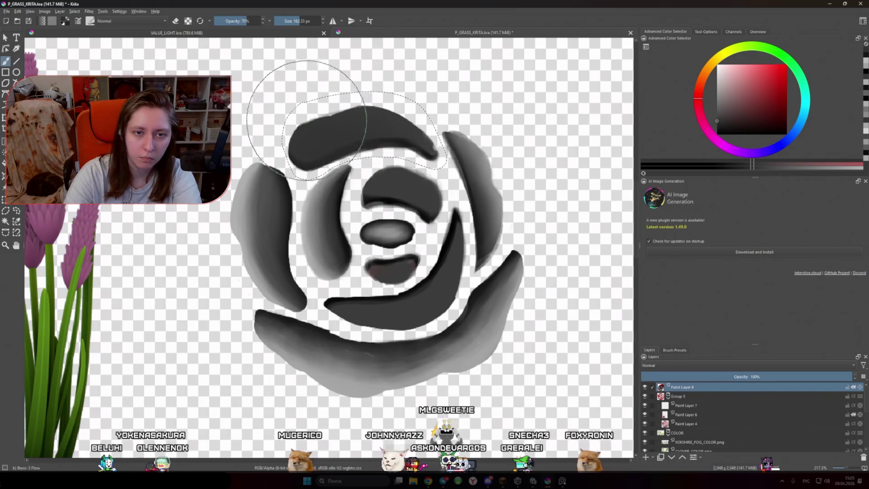
pyautogui.keyDown('ctrl'); pyautogui.click(389, 199); pyautogui.keyUp('ctrl')
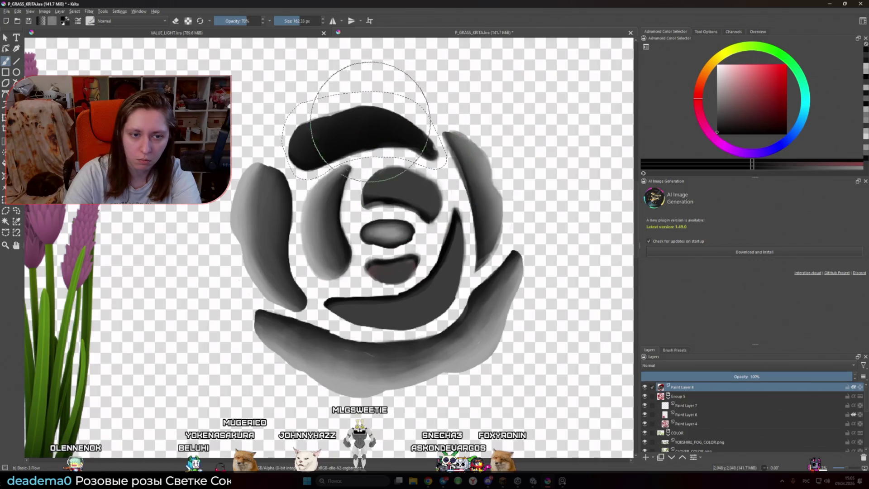
pyautogui.keyDown('ctrl'); pyautogui.click(246, 181); pyautogui.keyUp('ctrl')
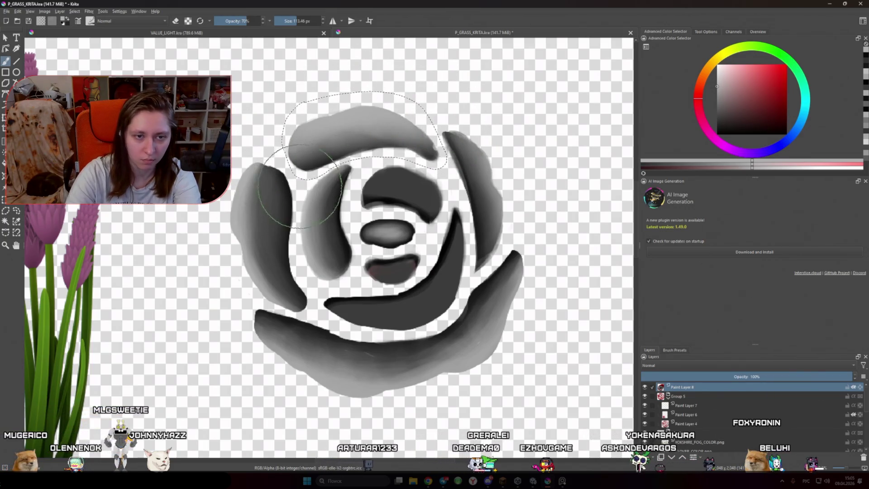
# Deepen the top petal with near-black and blend light grey back into the gradient
pyautogui.keyDown('ctrl'); pyautogui.click(284, 179); pyautogui.keyUp('ctrl')
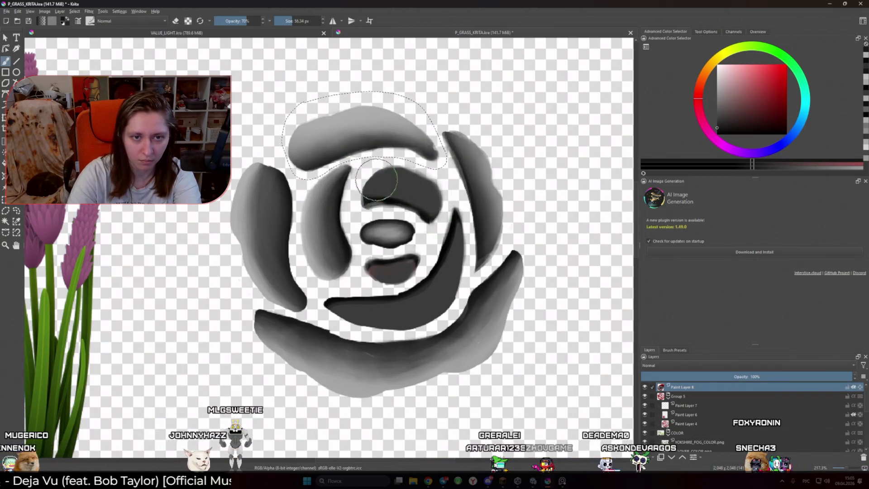
pyautogui.keyDown('ctrl'); pyautogui.click(371, 113); pyautogui.keyUp('ctrl')
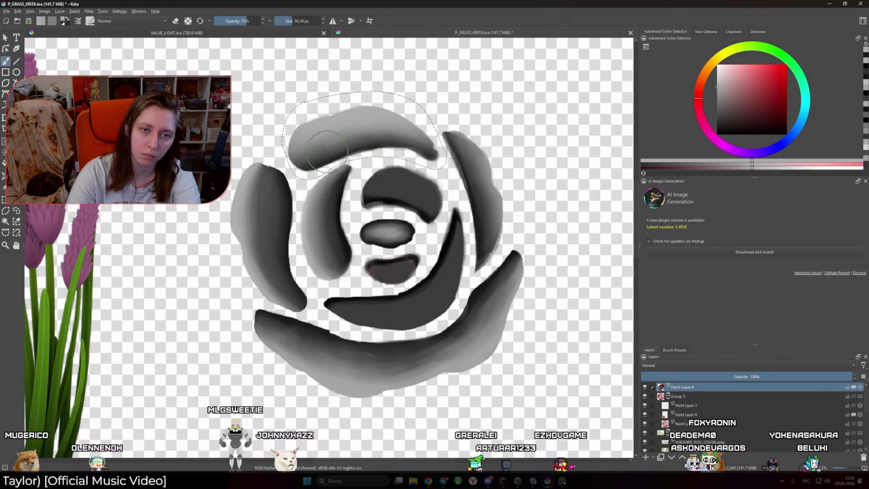
pyautogui.scroll(-5, 349, 214)
pyautogui.scroll(5, 350, 218)
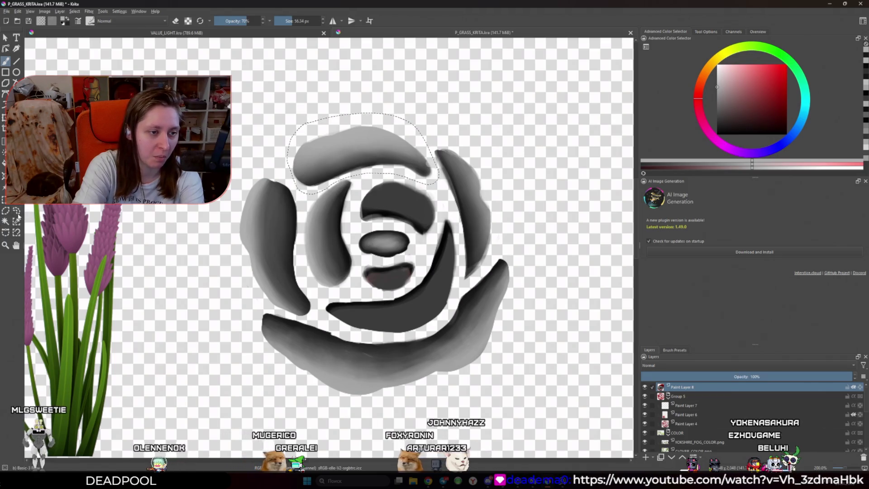
pyautogui.hotkey('ctrl', 'r')
# Clear the top-petal selection, lasso the central upper petal and paint dark grey shading inside it
pyautogui.moveTo(361, 188); pyautogui.dragTo(432, 190)
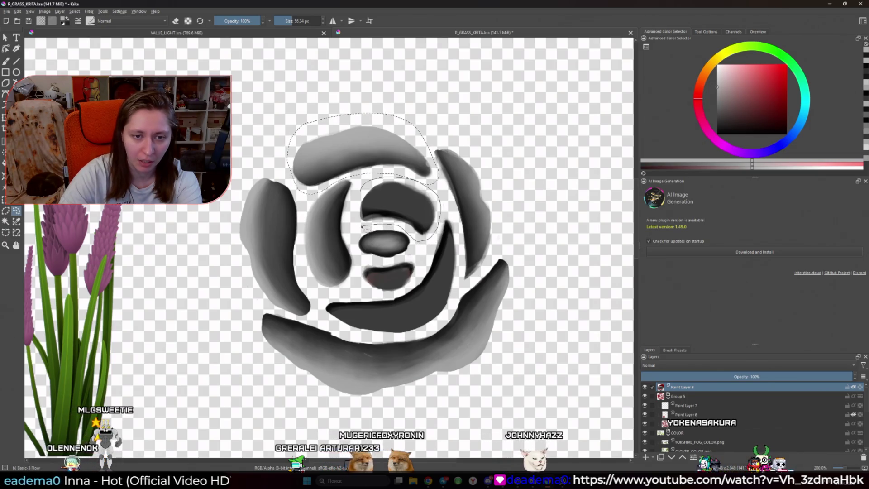
pyautogui.click(386, 161)
pyautogui.moveTo(362, 183)
pyautogui.mouseDown()
pyautogui.moveTo(438, 208)
pyautogui.moveTo(362, 186)
pyautogui.mouseUp()
pyautogui.press('b')
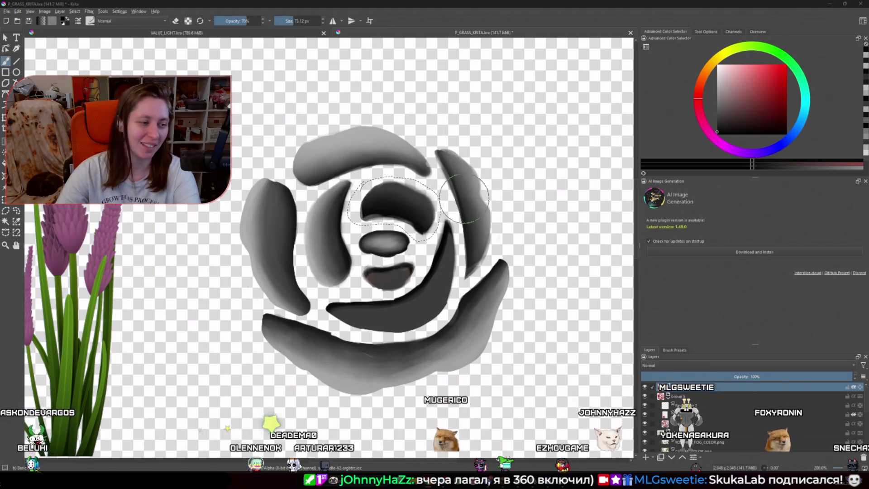
pyautogui.scroll(-2, 516, 233)
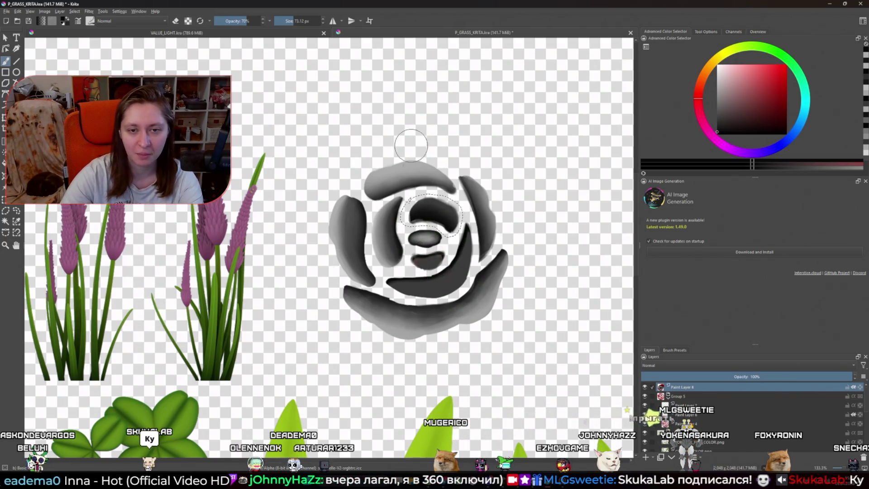
# Paint a sampled light grey into the inner petal's dark shading with a brush around 78 px
pyautogui.keyDown('ctrl'); pyautogui.click(415, 159); pyautogui.keyUp('ctrl')
pyautogui.press(']')
pyautogui.press(']')
pyautogui.press(']')
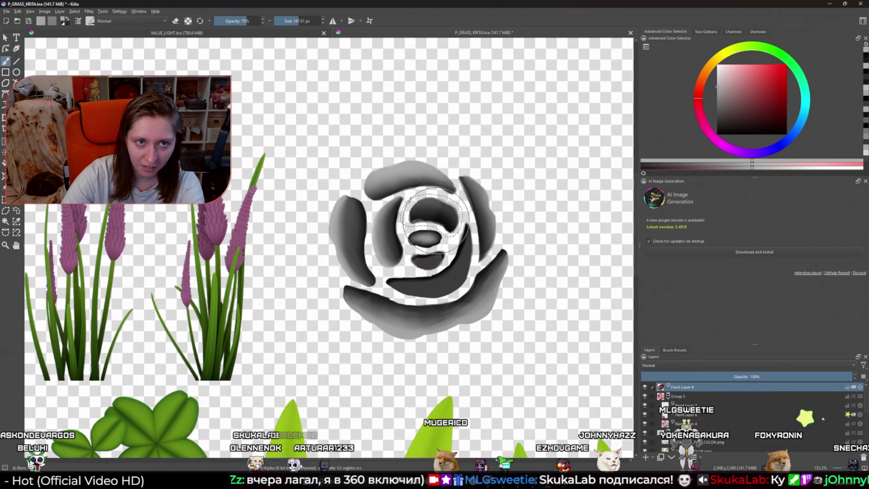
pyautogui.scroll(3, 477, 181)
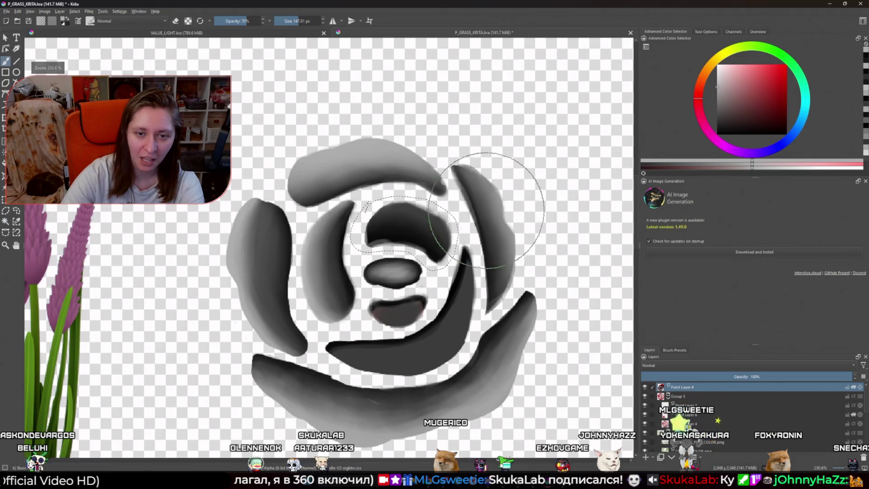
pyautogui.press('[')
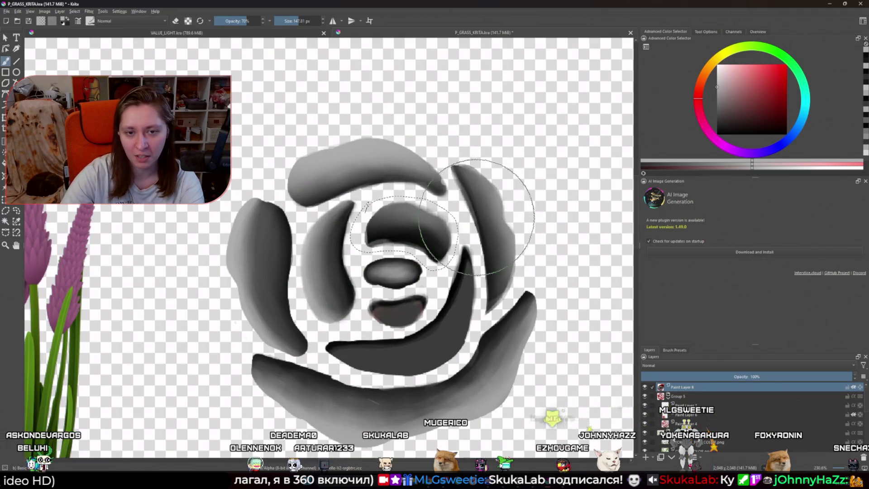
pyautogui.press('[')
pyautogui.press('[')
pyautogui.press('[')
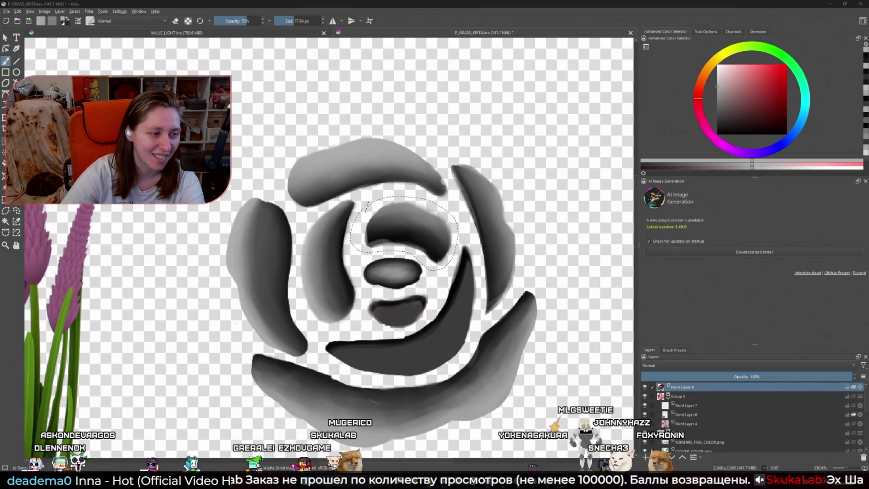
pyautogui.scroll(-2, 529, 308)
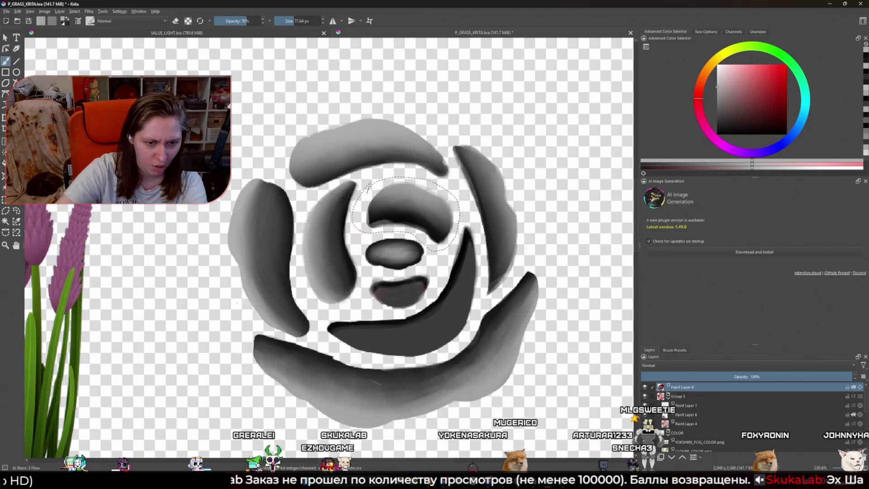
pyautogui.keyDown('ctrl'); pyautogui.click(357, 339); pyautogui.keyUp('ctrl')
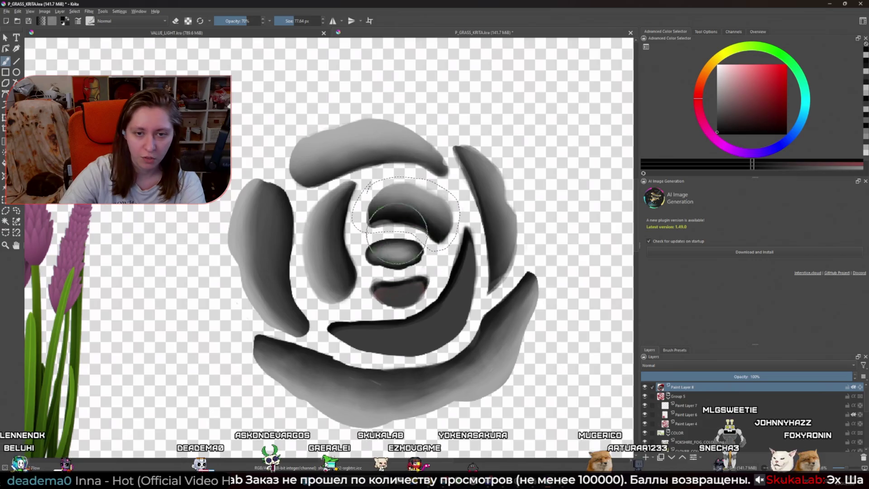
# Paint alternating light grey and near-black onto the inner and left petals with a 99–132 px brush
pyautogui.keyDown('ctrl'); pyautogui.click(366, 123); pyautogui.keyUp('ctrl')
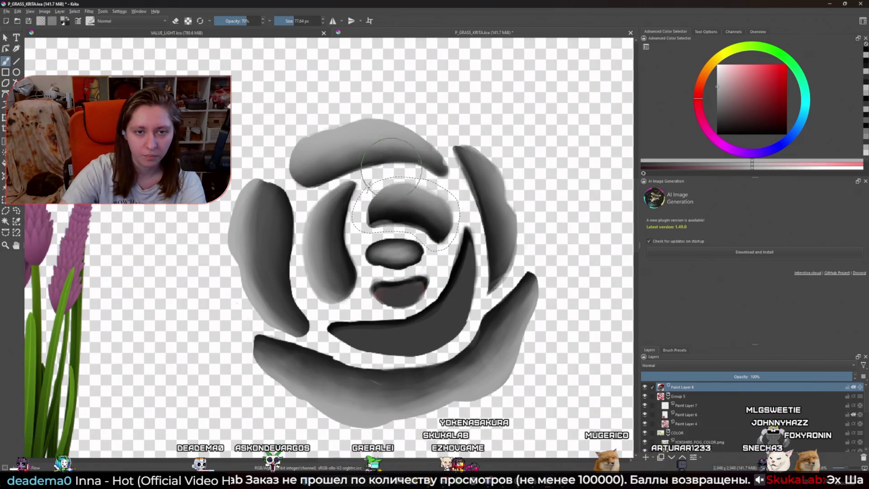
pyautogui.moveTo(436, 156); pyautogui.dragTo(457, 156)
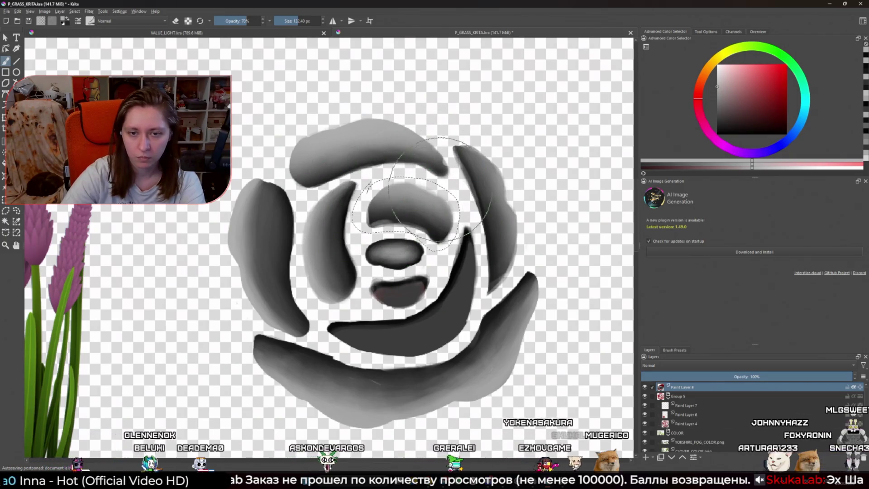
pyautogui.press('d')
pyautogui.moveTo(437, 262); pyautogui.dragTo(422, 259)
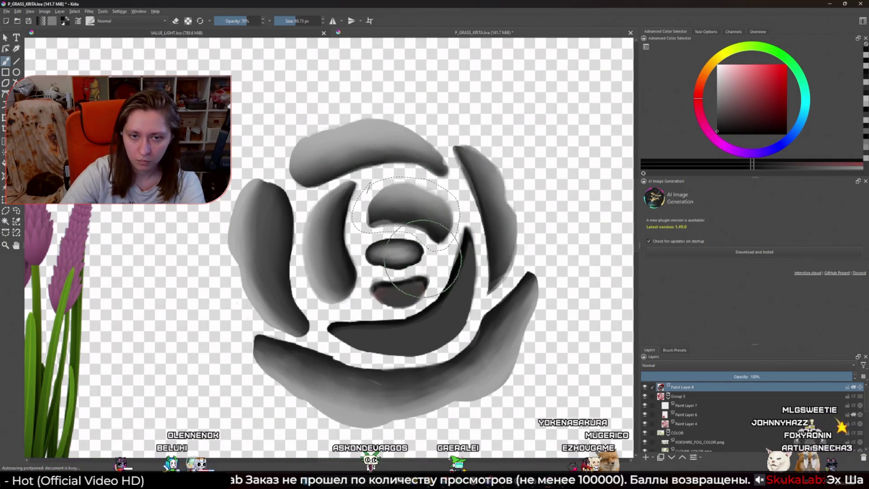
pyautogui.keyDown('ctrl'); pyautogui.click(382, 145); pyautogui.keyUp('ctrl')
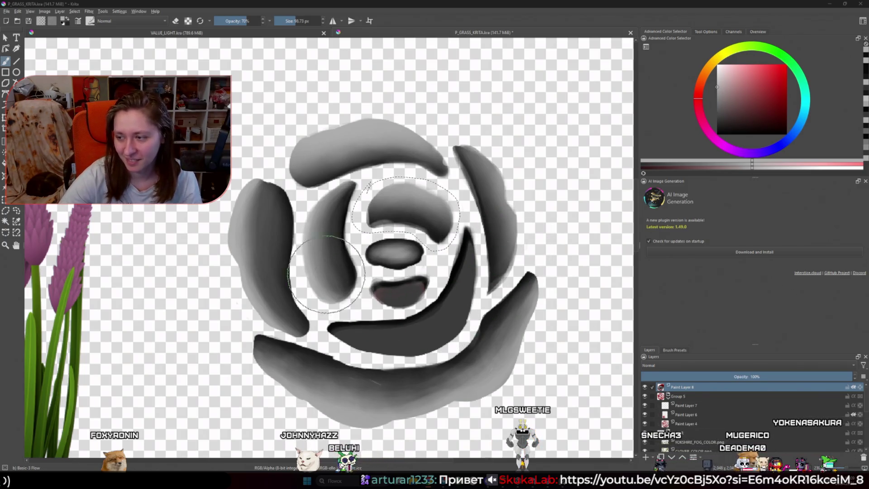
pyautogui.scroll(-1, 390, 278)
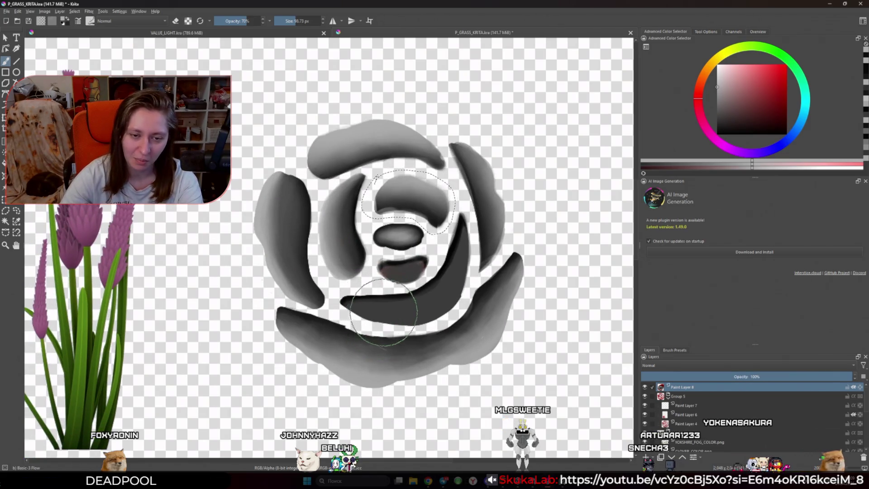
pyautogui.moveTo(379, 312); pyautogui.dragTo(367, 288)
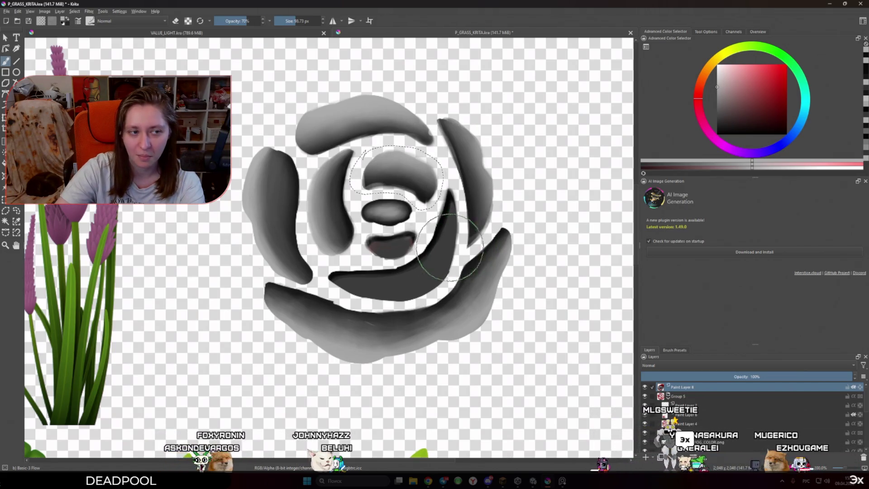
pyautogui.click(16, 211)
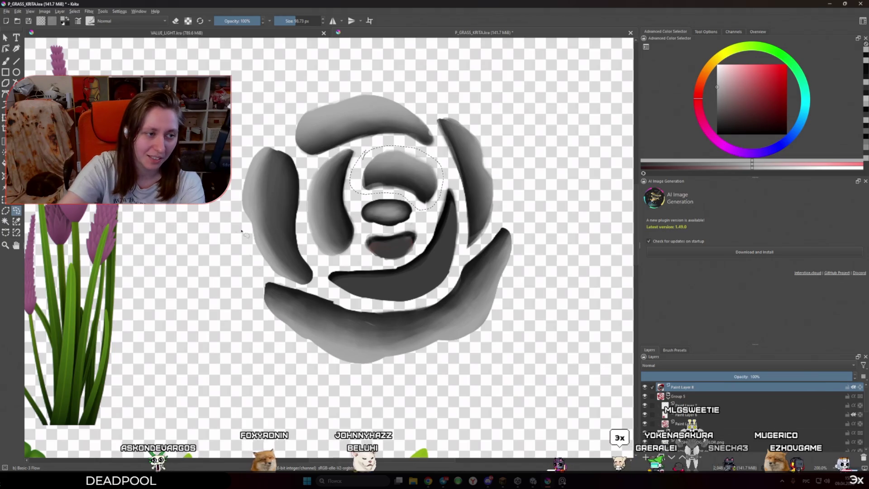
# Lasso the curved dark petal below the rose's centre
pyautogui.moveTo(332, 293)
pyautogui.mouseDown()
pyautogui.moveTo(319, 277)
pyautogui.moveTo(346, 261)
pyautogui.moveTo(413, 257)
pyautogui.moveTo(446, 182)
pyautogui.moveTo(458, 199)
pyautogui.moveTo(461, 242)
pyautogui.moveTo(446, 292)
pyautogui.moveTo(407, 305)
pyautogui.moveTo(335, 298)
pyautogui.mouseUp()
pyautogui.scroll(-3, 353, 272)
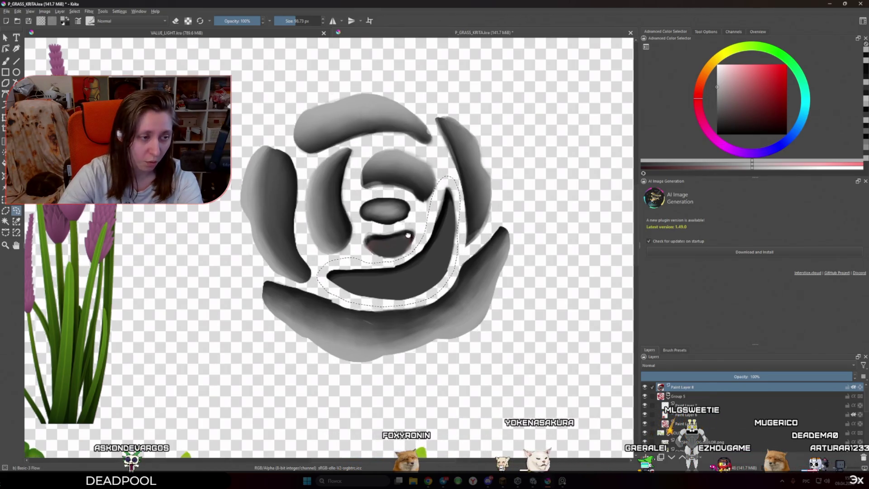
pyautogui.moveTo(407, 250)
pyautogui.mouseDown()
pyautogui.moveTo(428, 239)
pyautogui.moveTo(413, 215)
pyautogui.mouseUp()
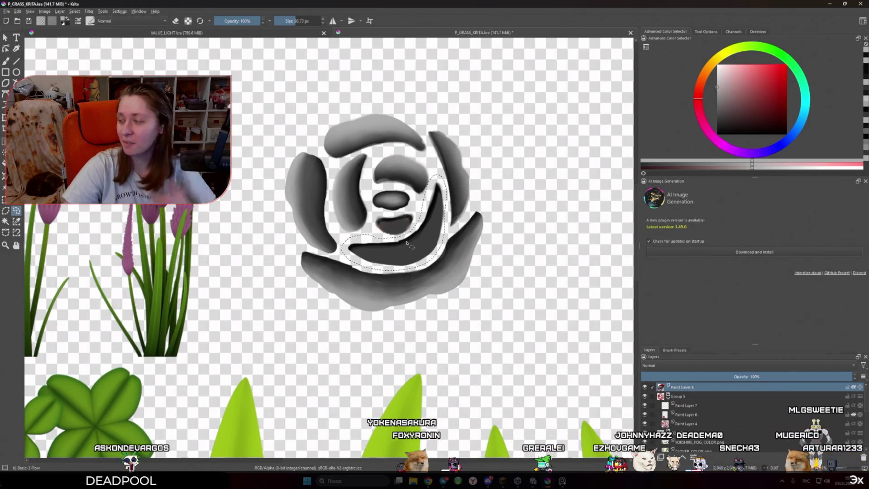
pyautogui.moveTo(374, 235); pyautogui.dragTo(402, 226)
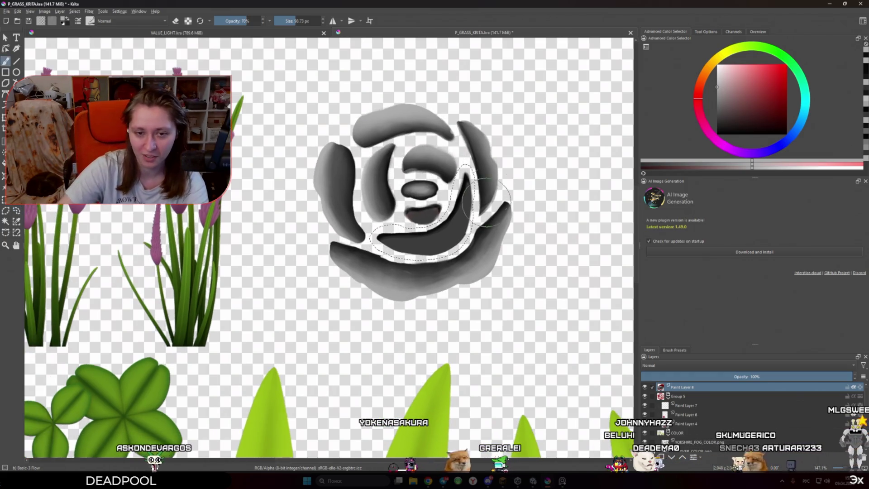
pyautogui.press('b')
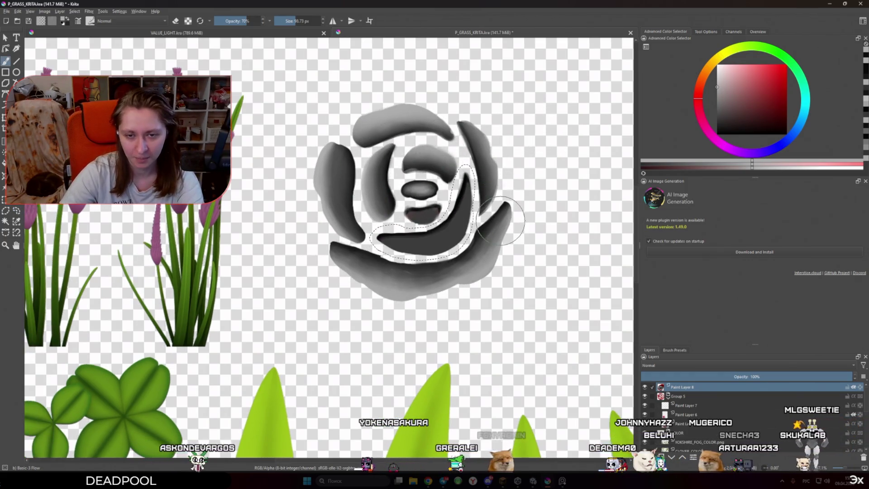
# Shade the curved petal with near-black, light and darker greys using a 135 px brush
pyautogui.keyDown('ctrl'); pyautogui.click(462, 186); pyautogui.keyUp('ctrl')
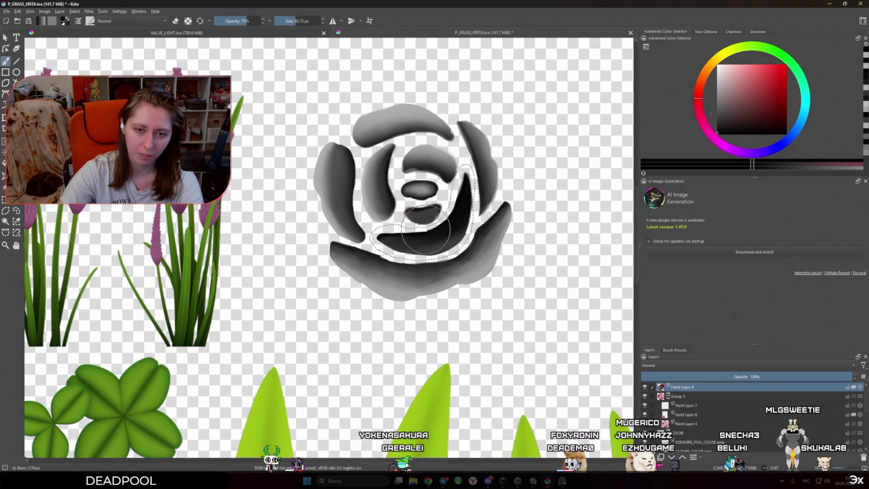
pyautogui.keyDown('ctrl'); pyautogui.click(381, 112); pyautogui.keyUp('ctrl')
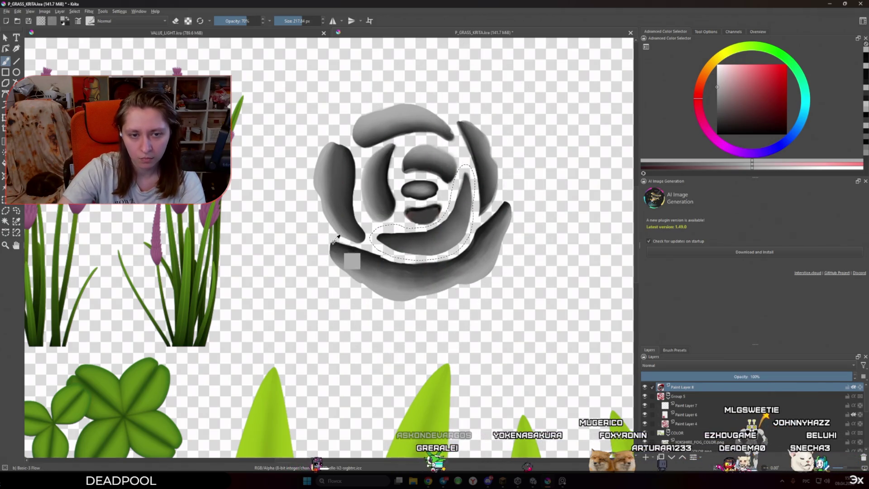
pyautogui.keyDown('ctrl'); pyautogui.click(399, 204); pyautogui.keyUp('ctrl')
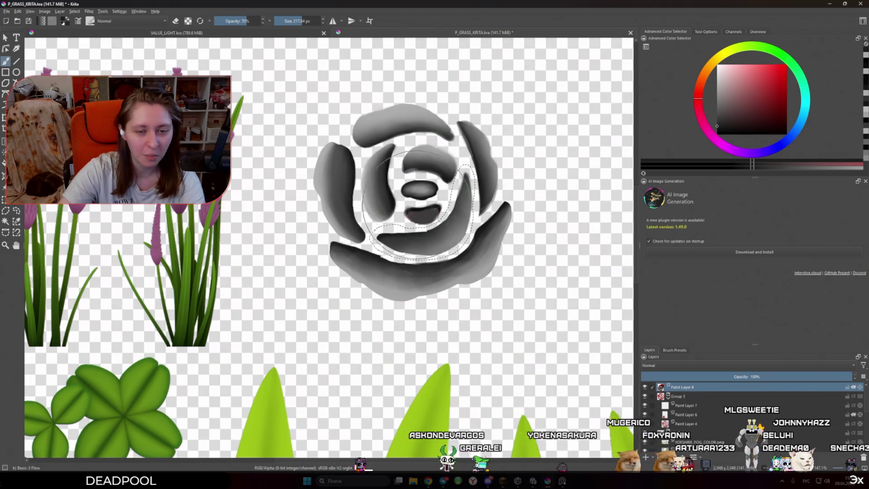
pyautogui.press('[')
pyautogui.press('[')
pyautogui.press('[')
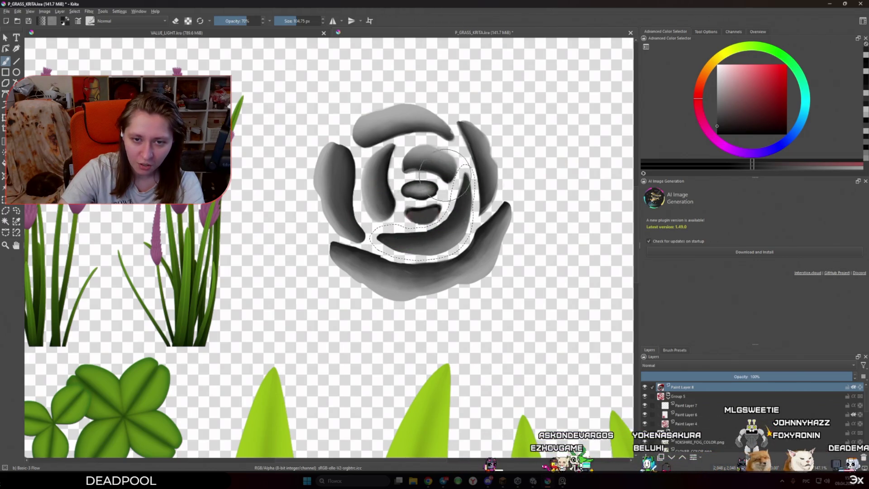
pyautogui.scroll(-5, 391, 166)
pyautogui.scroll(5, 426, 198)
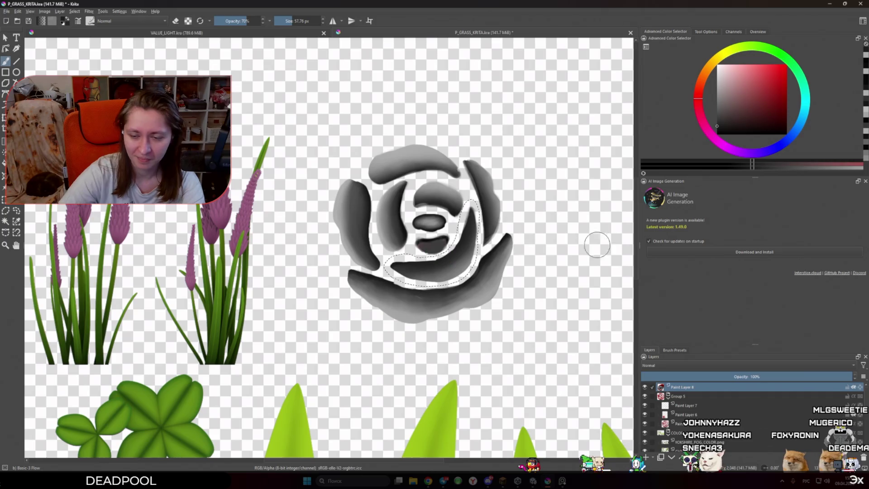
pyautogui.click(675, 350)
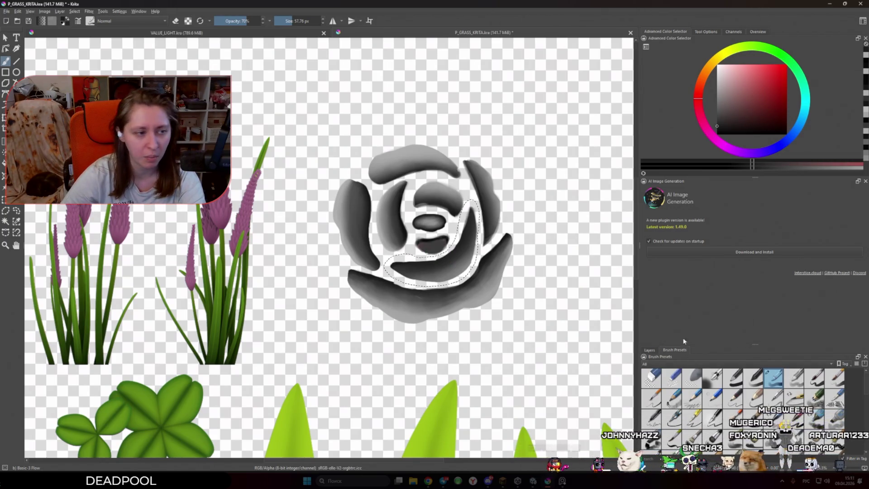
# Pick a lighter grey and freehand-select the dark shape at the rose's centre
pyautogui.keyDown('ctrl'); pyautogui.click(411, 172); pyautogui.keyUp('ctrl')
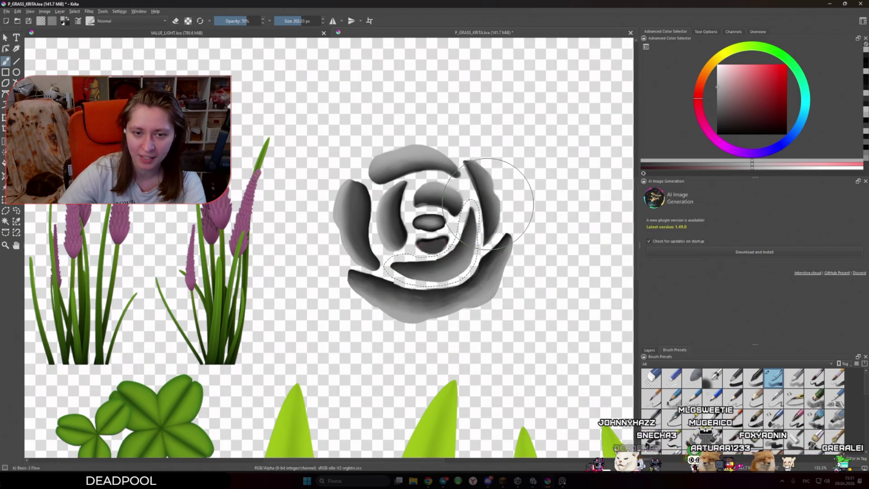
pyautogui.scroll(1, 471, 227)
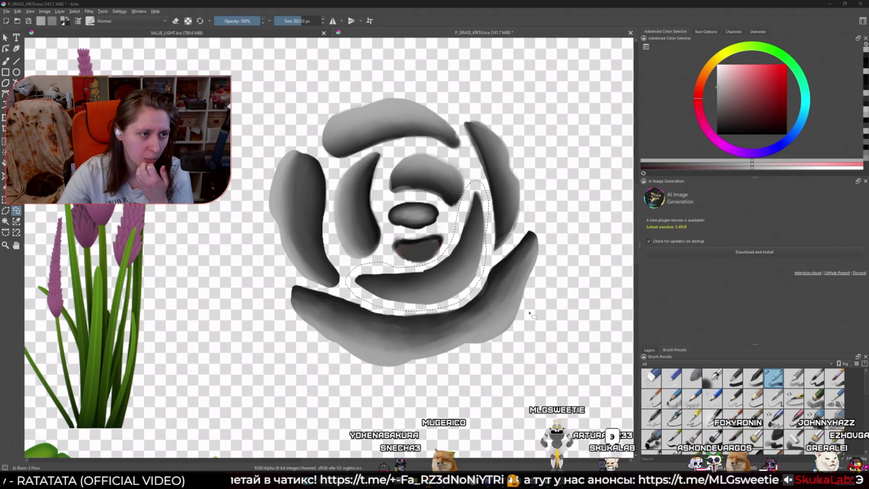
pyautogui.moveTo(432, 308); pyautogui.dragTo(442, 309)
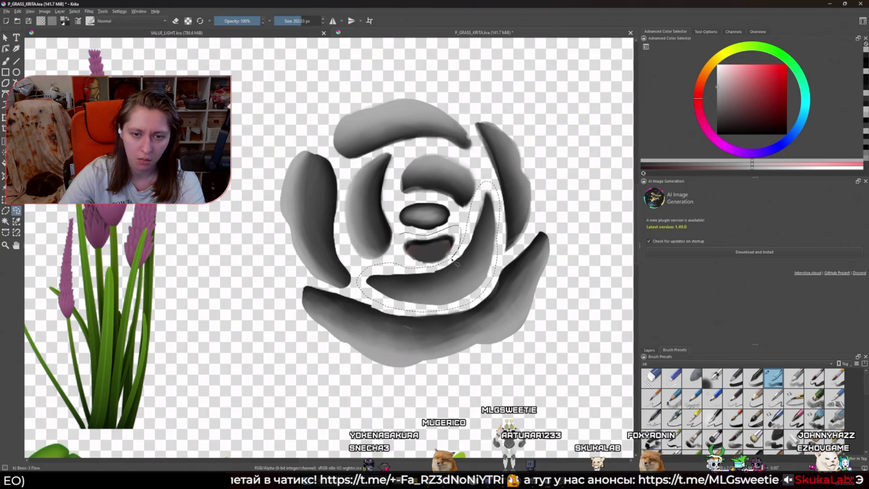
pyautogui.moveTo(411, 268); pyautogui.dragTo(398, 235)
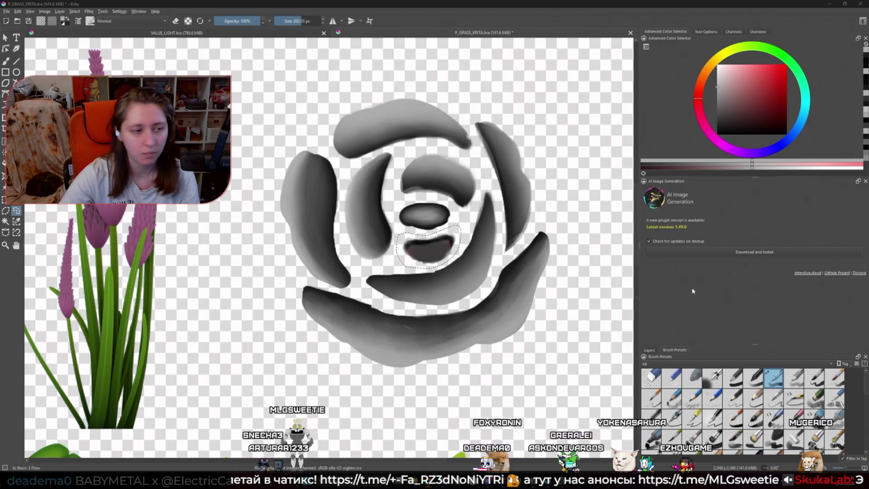
pyautogui.scroll(1, 374, 136)
# With a smaller brush, darken the lower inner shape with near-black, then pick a lighter grey
pyautogui.press('b')
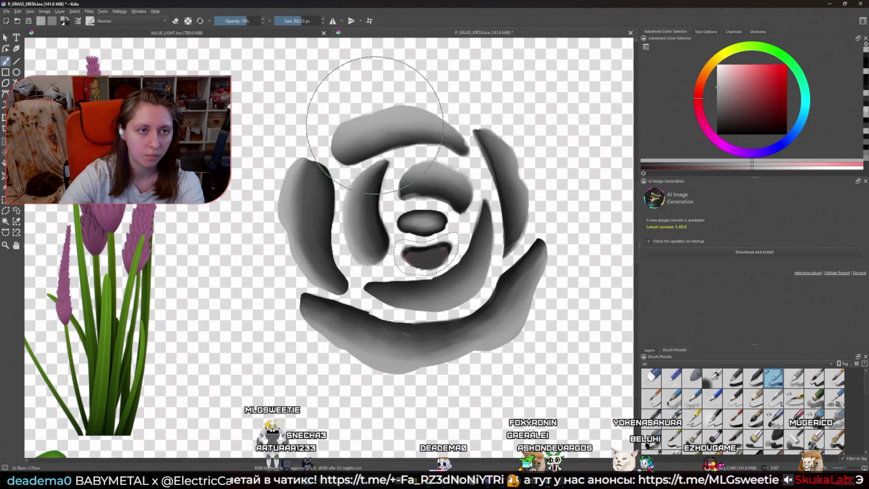
pyautogui.press('[')
pyautogui.press('[')
pyautogui.press('[')
pyautogui.press('[')
pyautogui.press('[')
pyautogui.press('[')
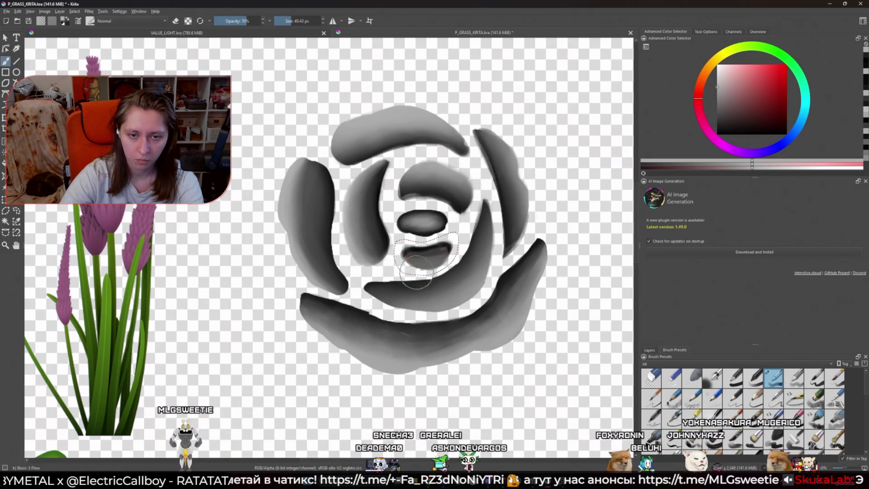
pyautogui.keyDown('ctrl'); pyautogui.click(443, 213); pyautogui.keyUp('ctrl')
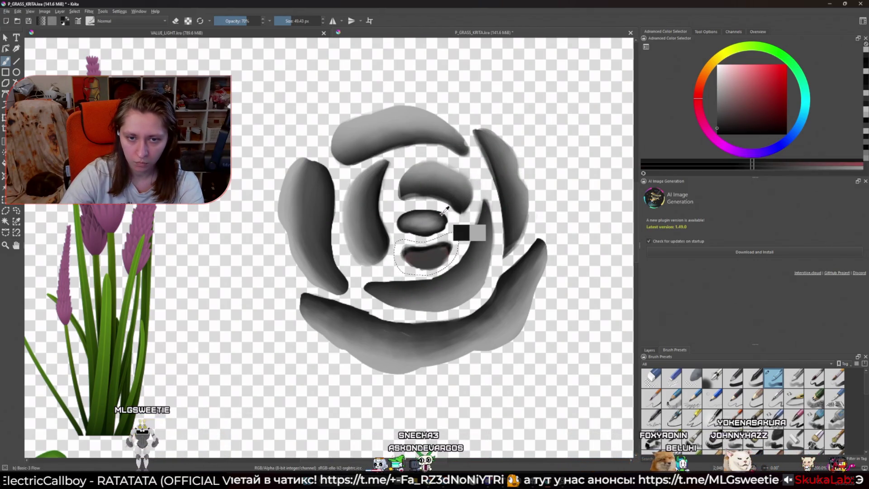
pyautogui.moveTo(428, 256); pyautogui.dragTo(396, 231)
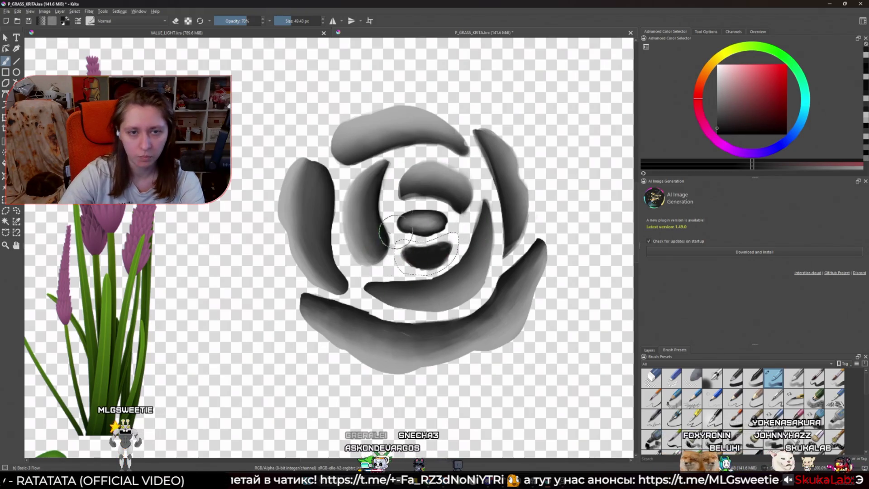
pyautogui.keyDown('ctrl'); pyautogui.click(421, 126); pyautogui.keyUp('ctrl')
pyautogui.scroll(3, 428, 273)
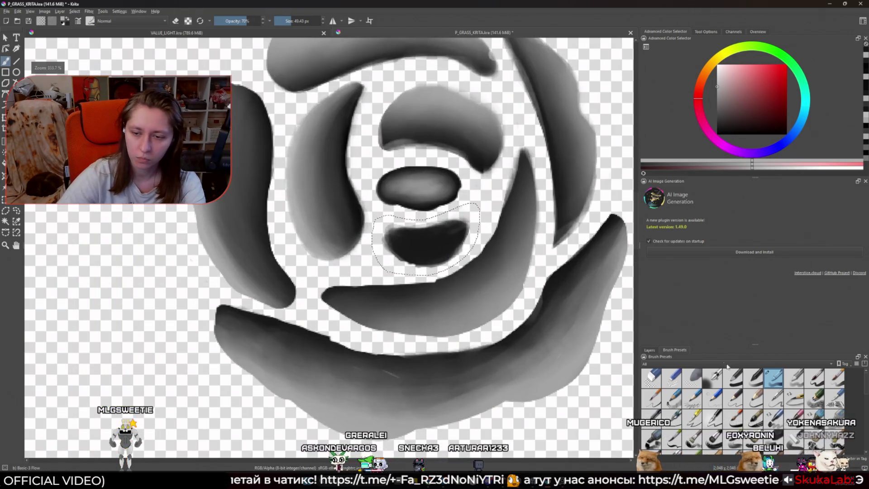
# Airbrush soft grey along the small petal's top with a tiny Airbrush Soft, then lasso the centre oval
pyautogui.click(712, 377)
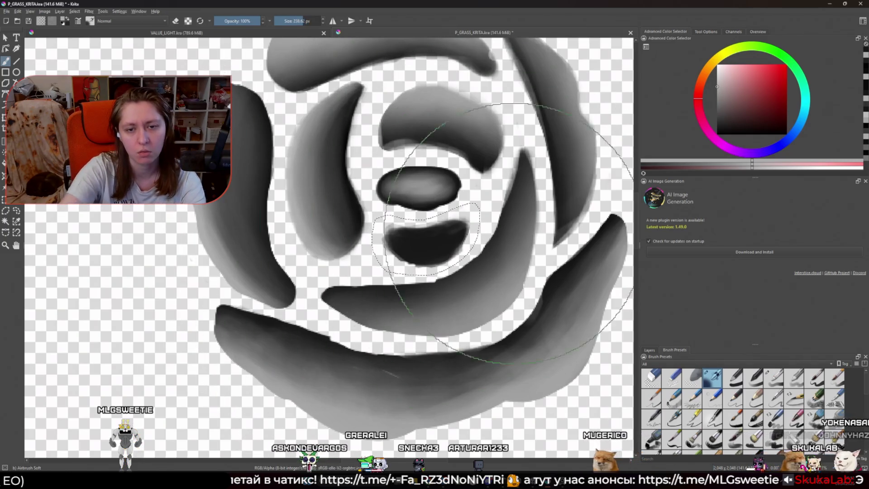
pyautogui.moveTo(511, 233); pyautogui.dragTo(477, 252)
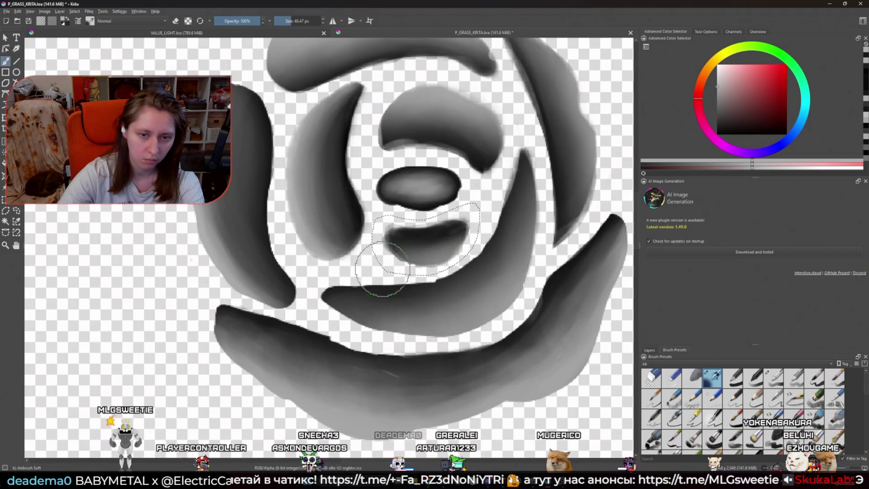
pyautogui.moveTo(480, 236); pyautogui.dragTo(486, 231)
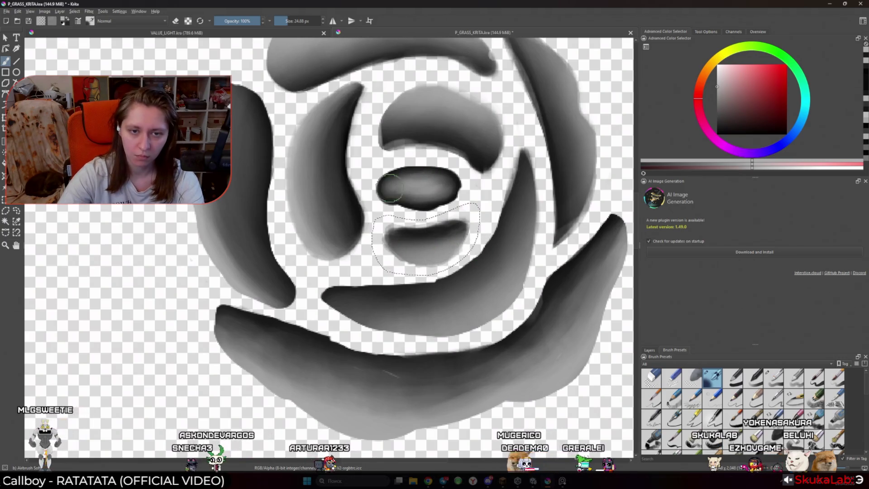
pyautogui.moveTo(400, 165)
pyautogui.mouseDown()
pyautogui.moveTo(398, 208)
pyautogui.moveTo(350, 178)
pyautogui.mouseUp()
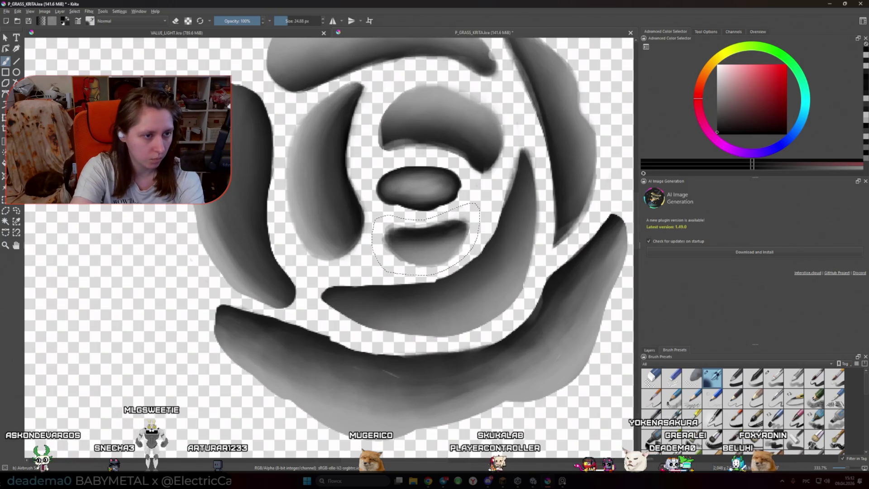
pyautogui.click(16, 210)
pyautogui.moveTo(373, 163); pyautogui.dragTo(472, 177)
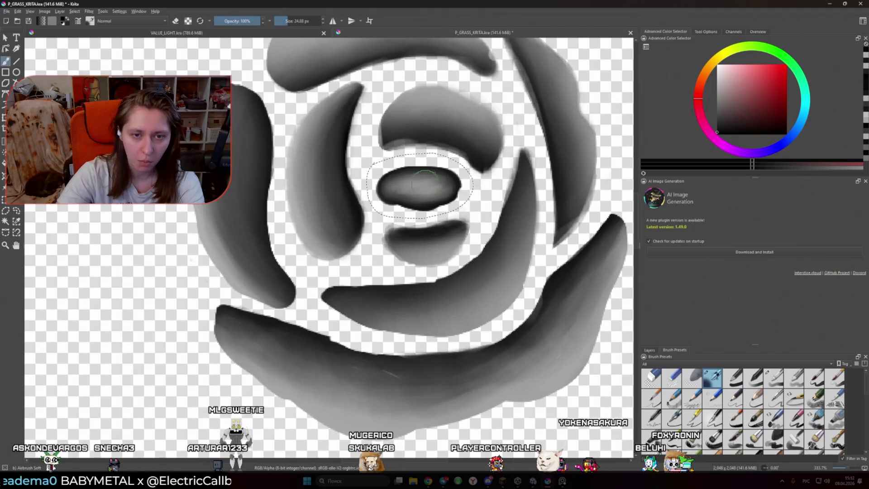
# Airbrush light grey highlights onto the centre oval, then zoom out to view the whole sheet
pyautogui.press('l')
pyautogui.press('l')
pyautogui.press('l')
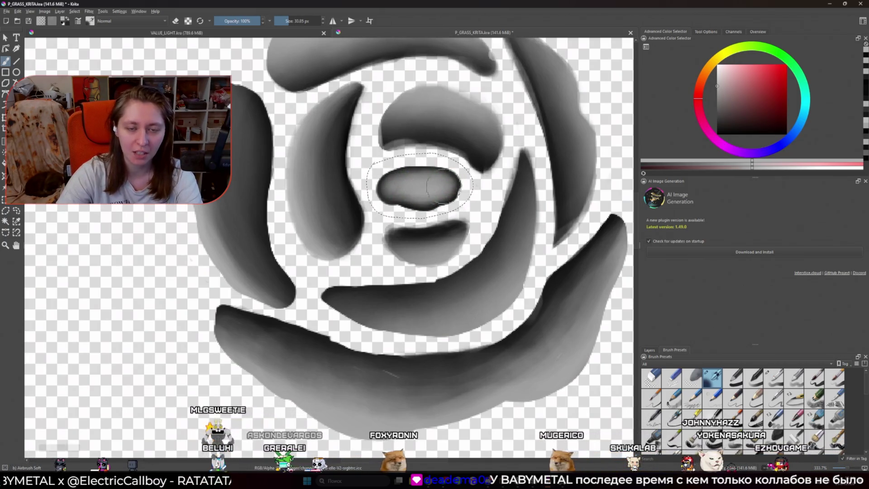
pyautogui.scroll(-6, 467, 218)
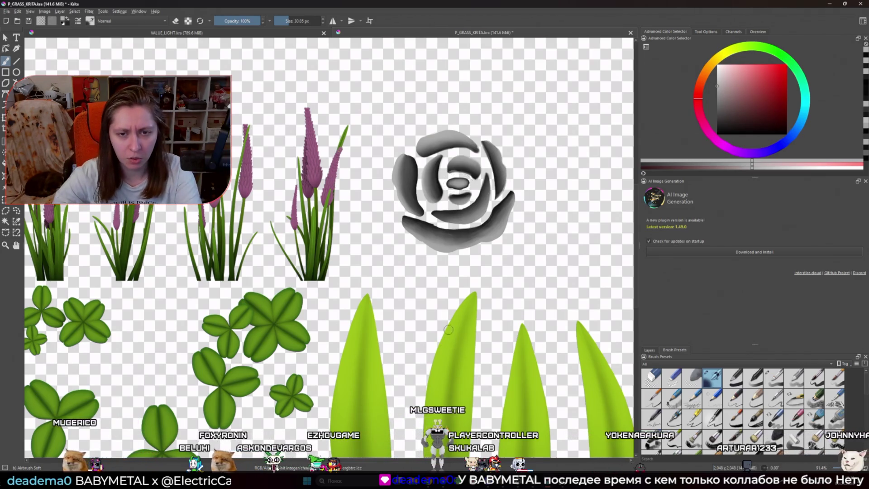
# Set Paint Layer 8's blending mode to Copy Red from the Layers list
pyautogui.scroll(-3, 445, 344)
pyautogui.scroll(2, 588, 347)
pyautogui.click(647, 349)
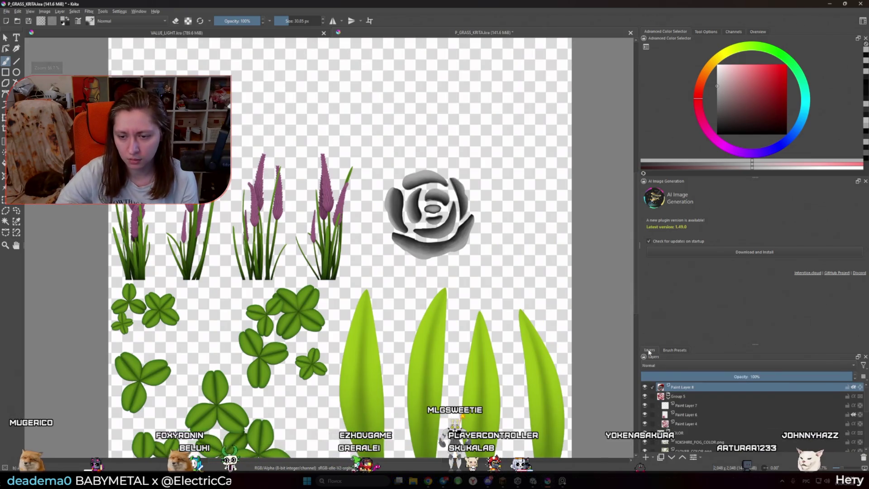
pyautogui.click(653, 364)
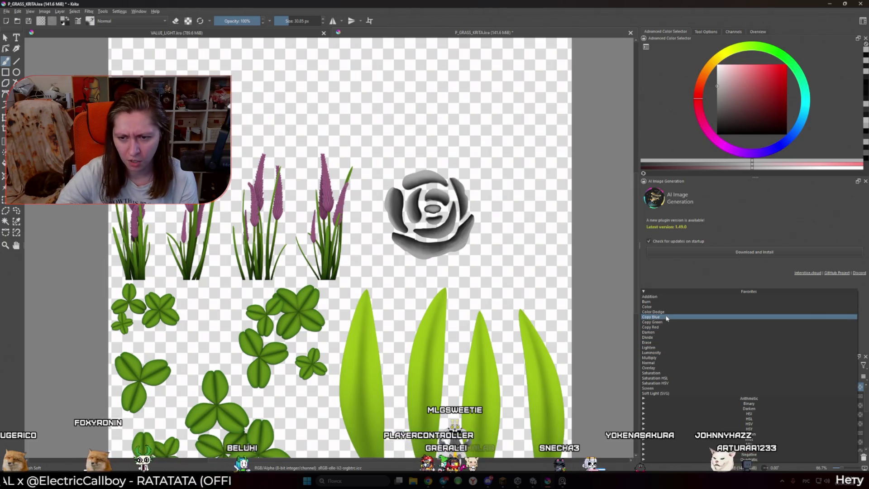
pyautogui.click(654, 326)
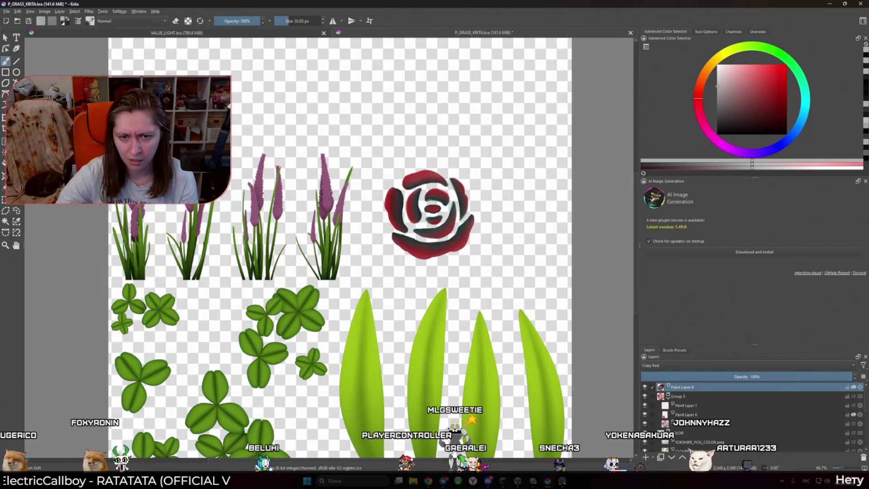
# Hide and re-show the rose group and rose shading layer to compare the Copy Red look
pyautogui.click(645, 395)
pyautogui.click(645, 395)
pyautogui.click(645, 395)
pyautogui.click(645, 395)
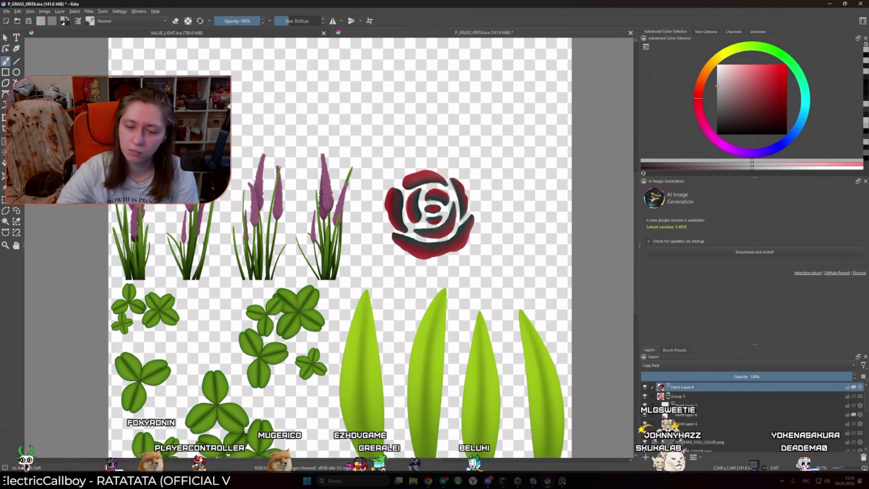
pyautogui.click(646, 387)
pyautogui.click(645, 387)
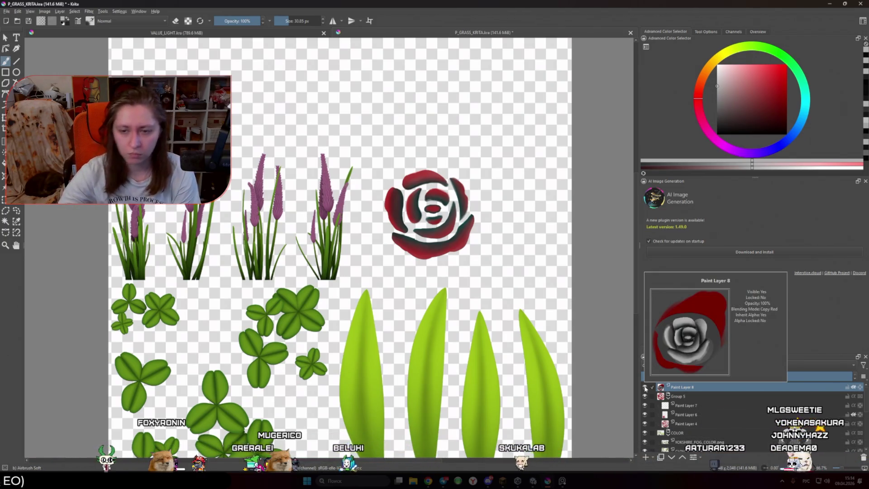
# Return Paint Layer 8's blending mode to Normal
pyautogui.click(669, 365)
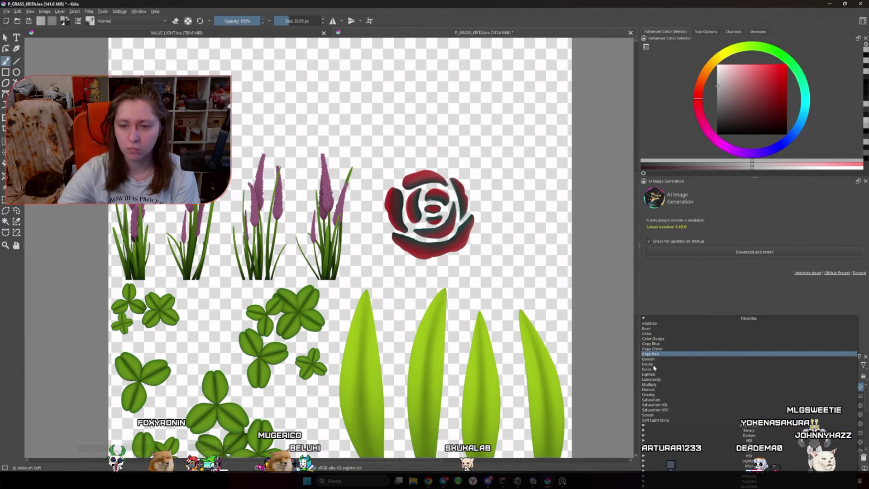
pyautogui.click(667, 389)
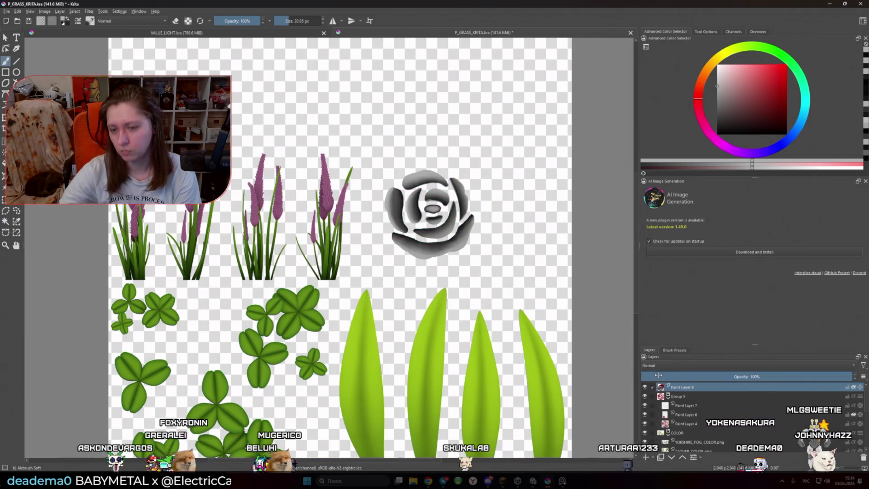
pyautogui.scroll(-3, 504, 332)
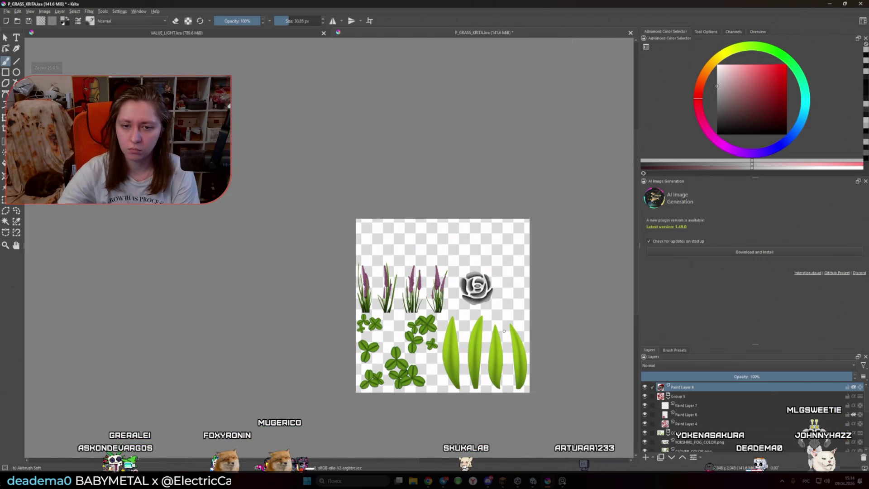
# Pan the canvas and start exporting the sprite sheet via File > Export
pyautogui.scroll(5, 474, 309)
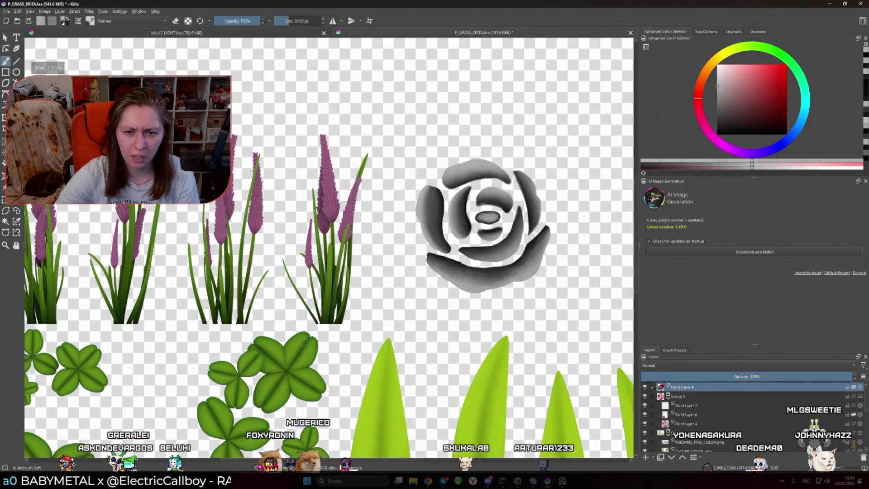
pyautogui.scroll(-3, 422, 294)
pyautogui.click(10, 10)
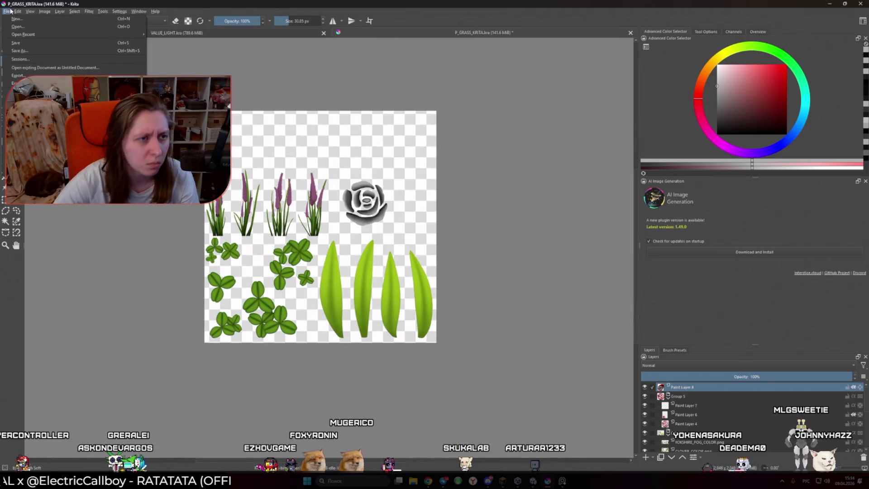
pyautogui.rightClick(406, 196)
pyautogui.moveTo(406, 196); pyautogui.dragTo(487, 217)
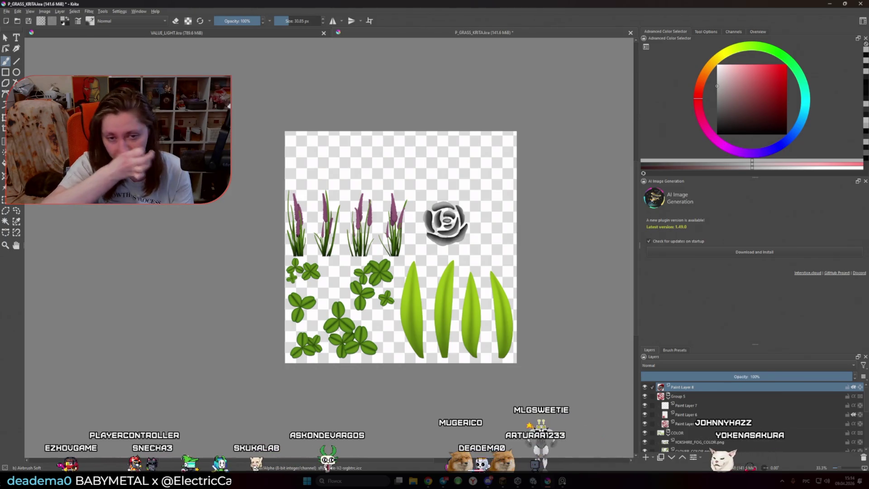
pyautogui.click(6, 20)
pyautogui.press('Escape')
pyautogui.click(7, 11)
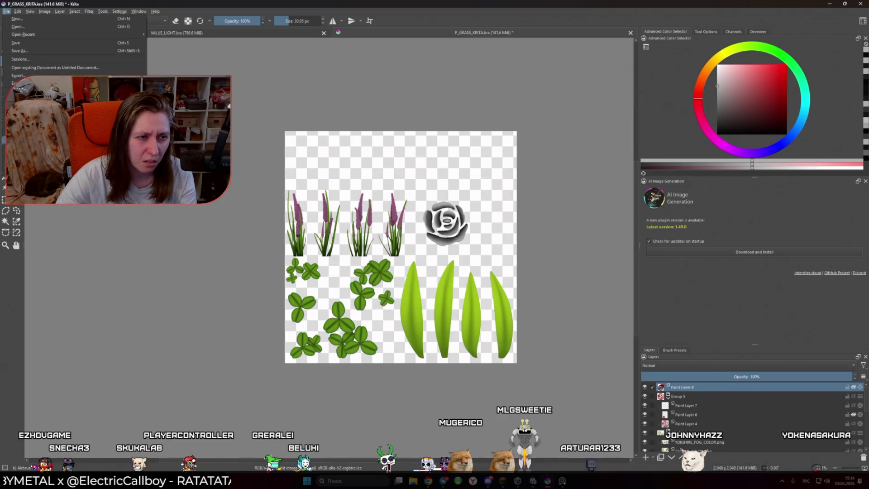
pyautogui.click(18, 83)
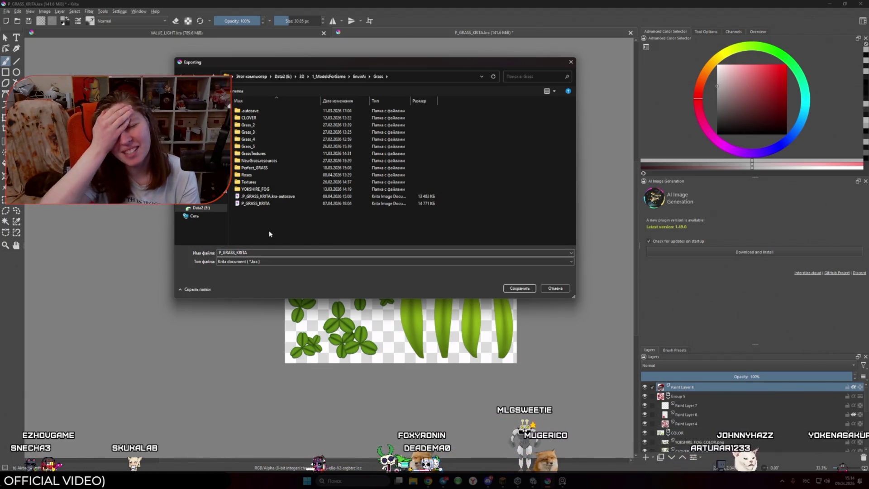
# Choose PNG as the export type and name the file P_GRASS_MASK_ROSES
pyautogui.doubleClick(266, 252)
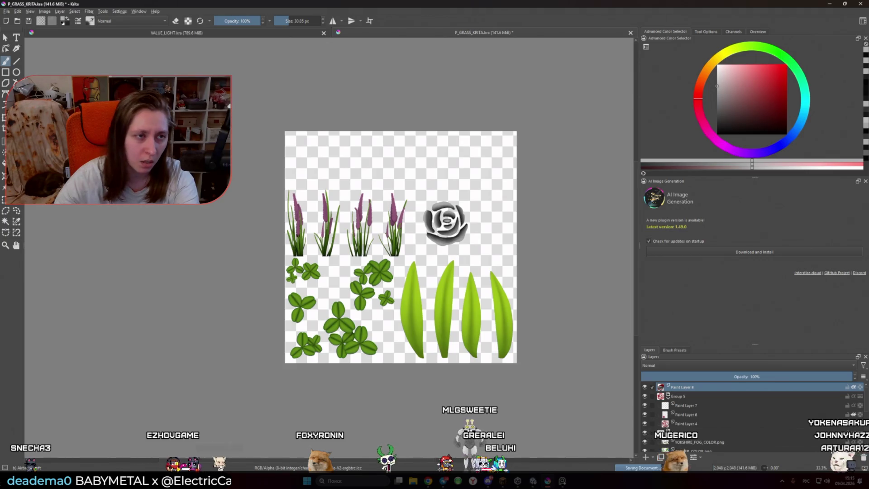
pyautogui.hotkey('alt', 'f')
pyautogui.press('Return')
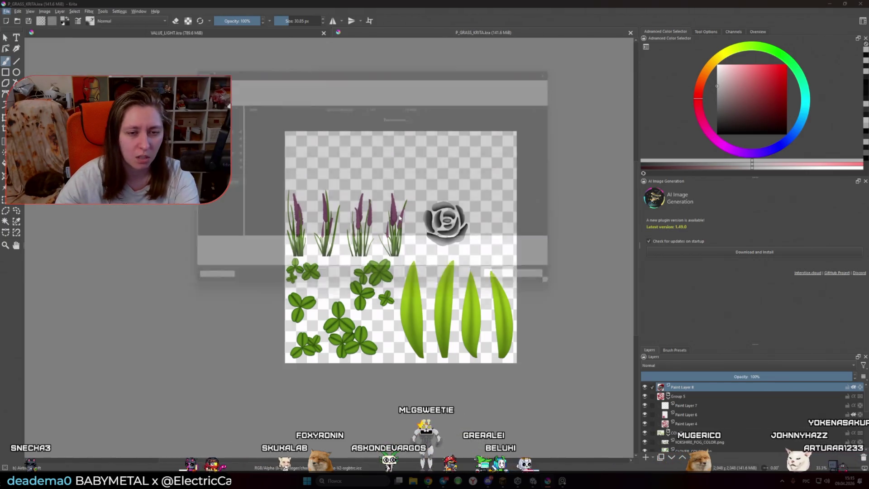
pyautogui.click(284, 261)
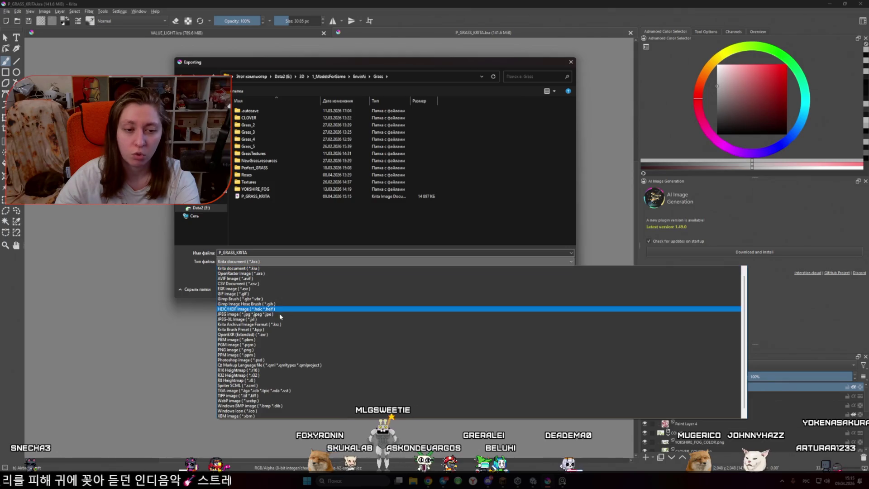
pyautogui.click(267, 351)
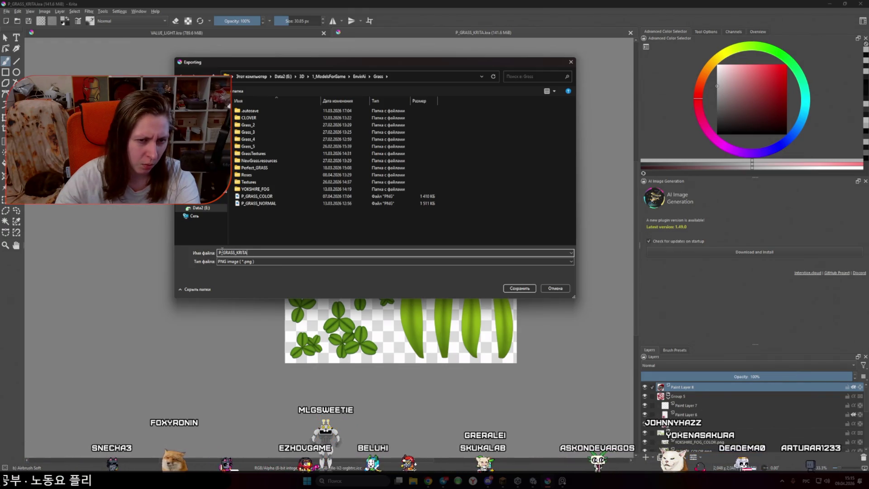
pyautogui.doubleClick(218, 252)
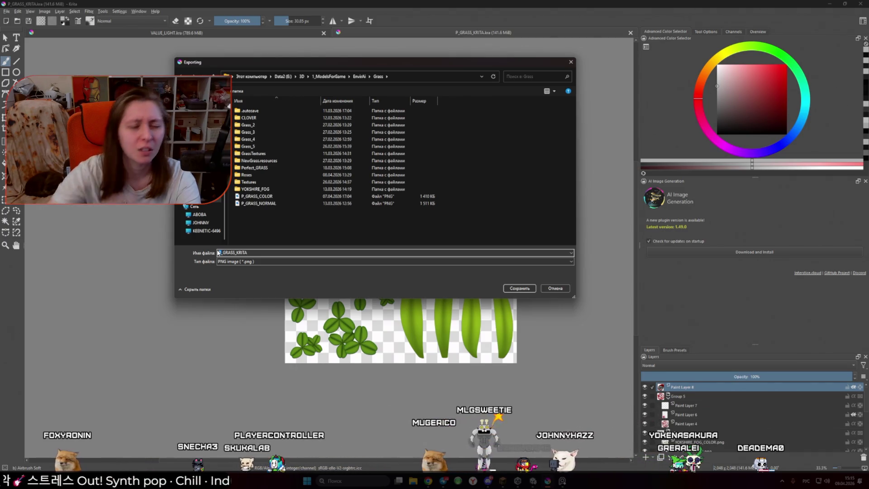
pyautogui.click(262, 252)
pyautogui.press('BackSpace')
pyautogui.press('BackSpace')
pyautogui.press('BackSpace')
pyautogui.hotkey('alt', 'shift')
pyautogui.write('MASK_ROSES')
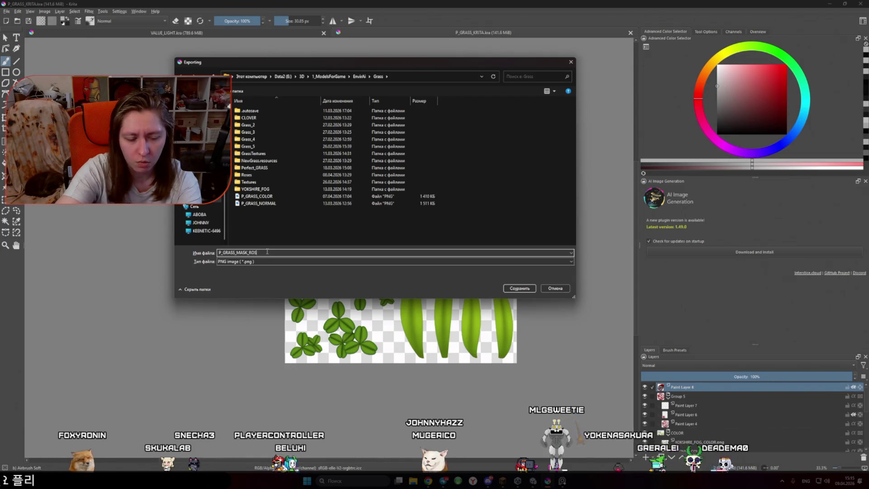
# Save the PNG to the Grass folder, accept the PNG options, and return to Unity
pyautogui.click(519, 288)
pyautogui.click(462, 320)
pyautogui.scroll(-5, 462, 320)
pyautogui.scroll(2, 462, 320)
pyautogui.click(532, 481)
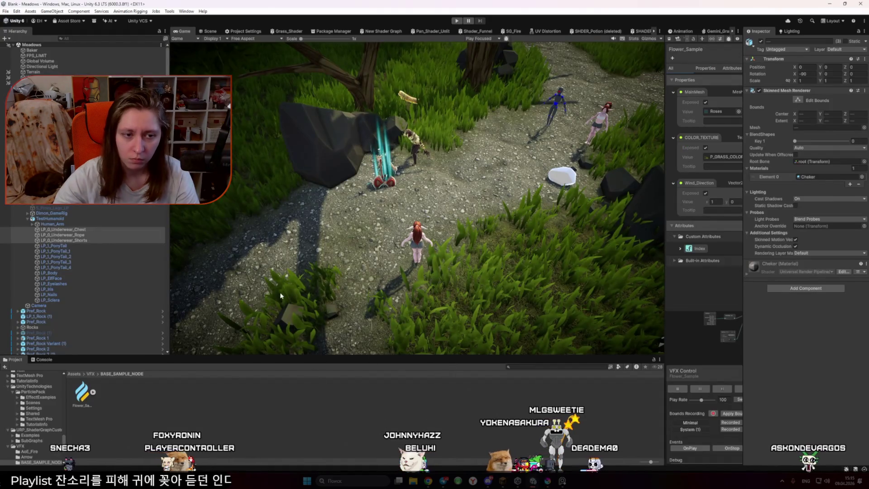
# Show the meadow Scene view and widen the Flower_Sample VFX graph area
pyautogui.click(212, 31)
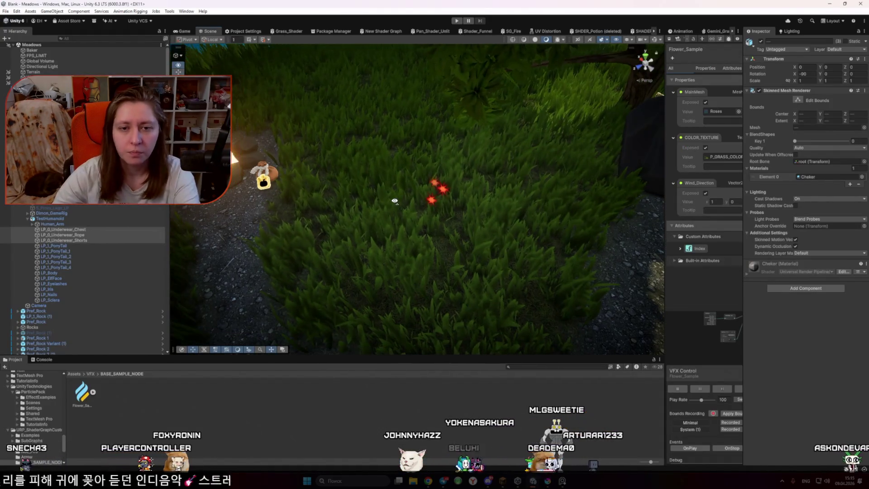
pyautogui.moveTo(664, 236); pyautogui.dragTo(304, 201)
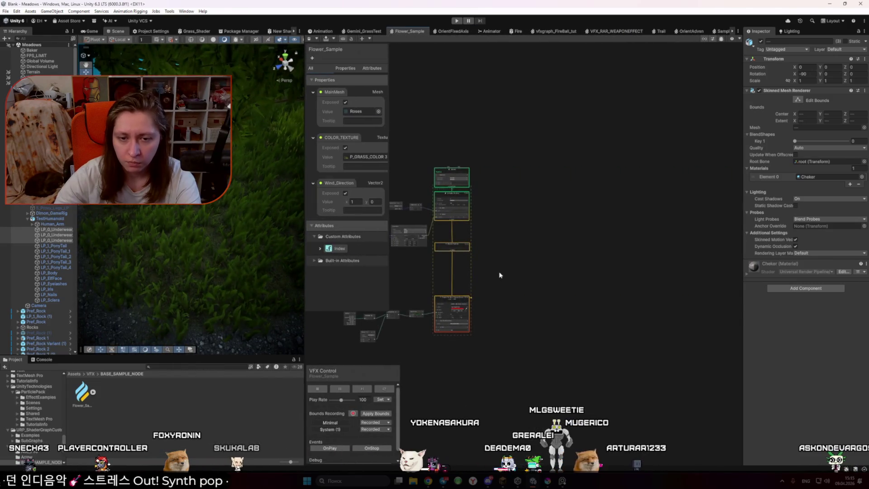
pyautogui.scroll(2, 500, 274)
pyautogui.scroll(-1, 680, 368)
# Box-select the lower group of VFX nodes and delete them
pyautogui.moveTo(693, 349); pyautogui.dragTo(516, 81)
pyautogui.scroll(2, 547, 128)
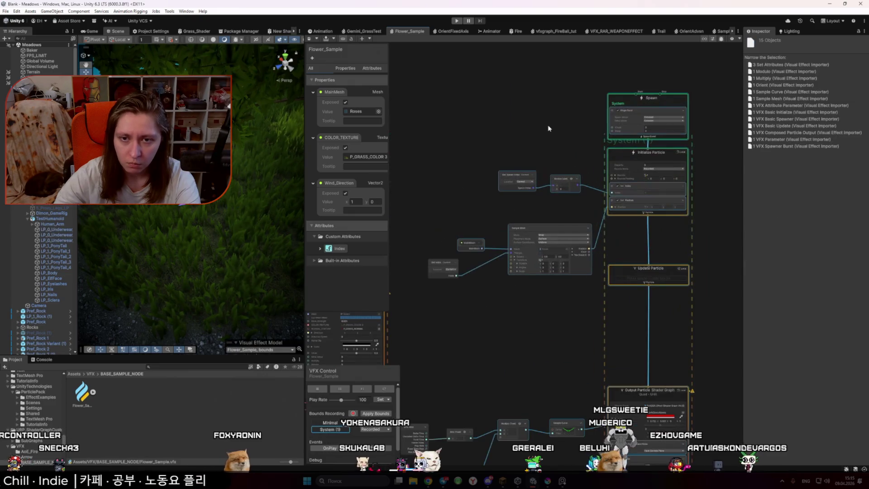
pyautogui.scroll(-2, 549, 130)
pyautogui.moveTo(454, 299); pyautogui.dragTo(582, 398)
pyautogui.press('Delete')
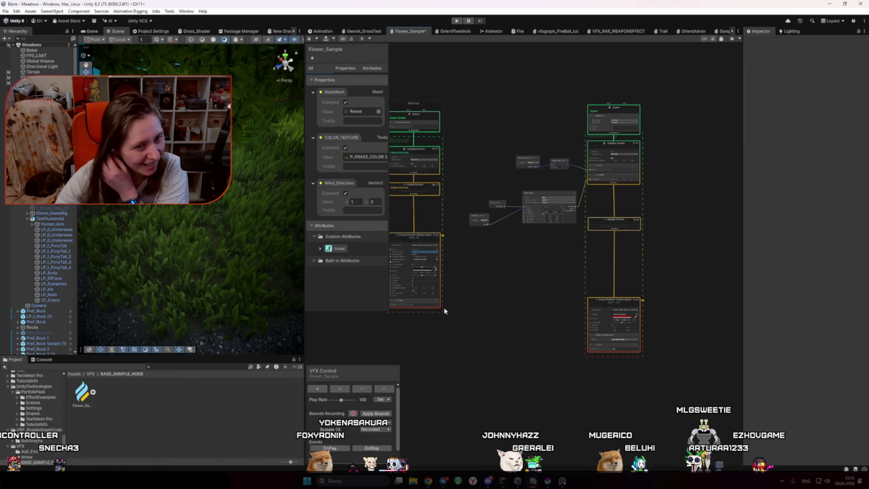
pyautogui.scroll(3, 643, 331)
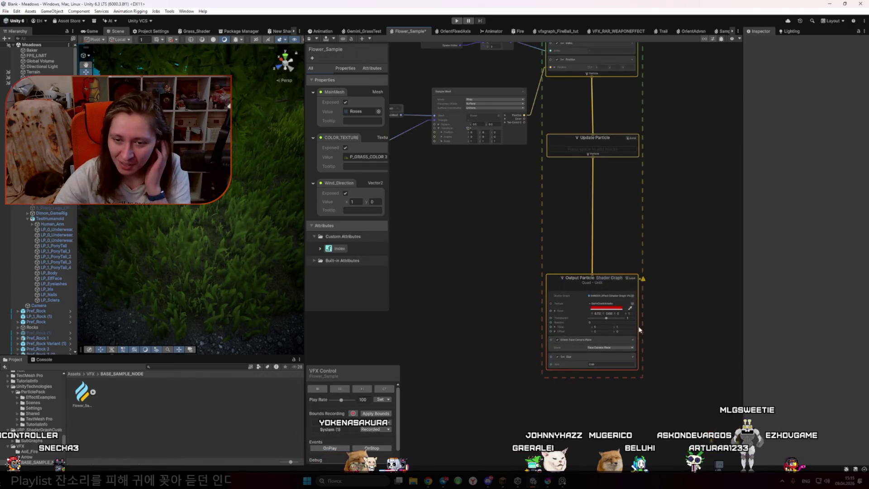
pyautogui.scroll(2, 513, 297)
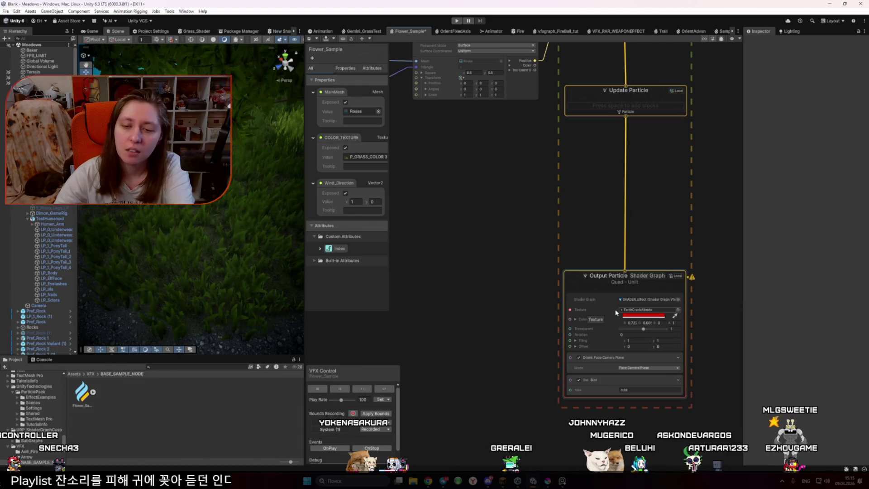
# Raise the quad Output Particle's Transparent value, then bring the other system's output into view
pyautogui.moveTo(643, 329)
pyautogui.mouseDown()
pyautogui.moveTo(672, 335)
pyautogui.moveTo(628, 332)
pyautogui.moveTo(664, 335)
pyautogui.mouseUp()
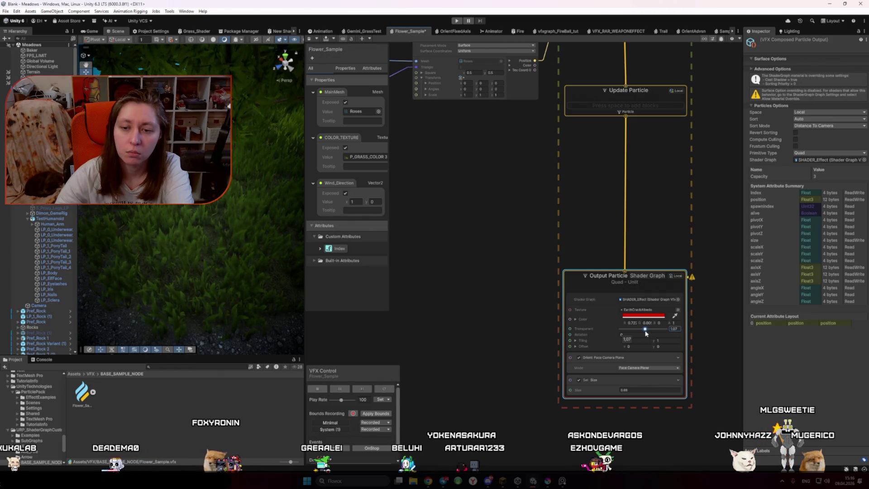
pyautogui.click(496, 311)
pyautogui.scroll(-4, 496, 310)
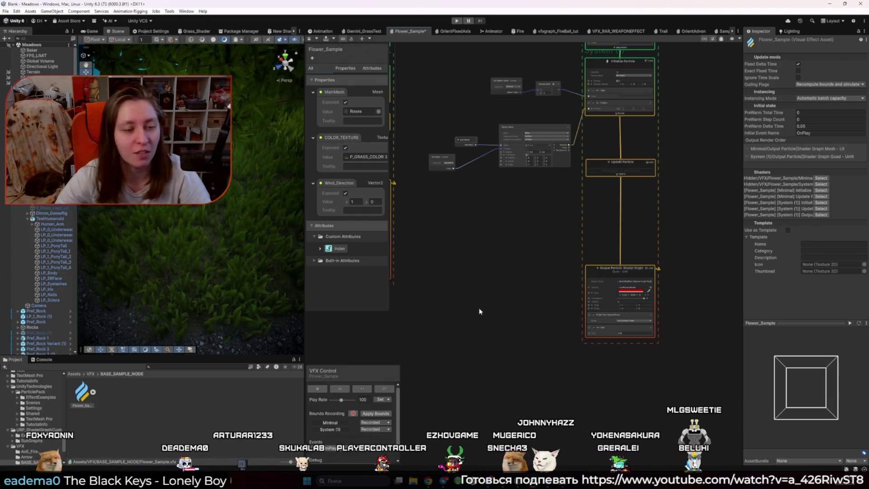
pyautogui.moveTo(448, 334); pyautogui.dragTo(599, 300)
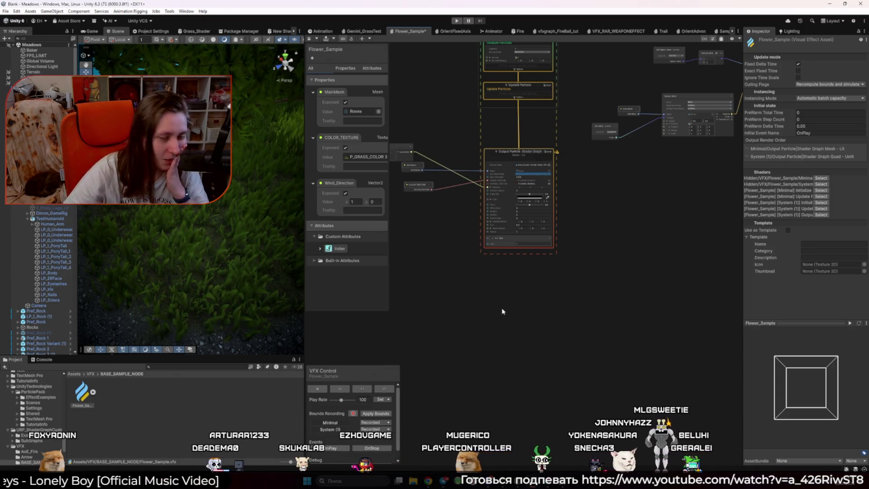
# Navigate to the Mesh-Lit Output Particle and select it to ping Grass_Shader in TestGrassAllVariants
pyautogui.scroll(4, 452, 195)
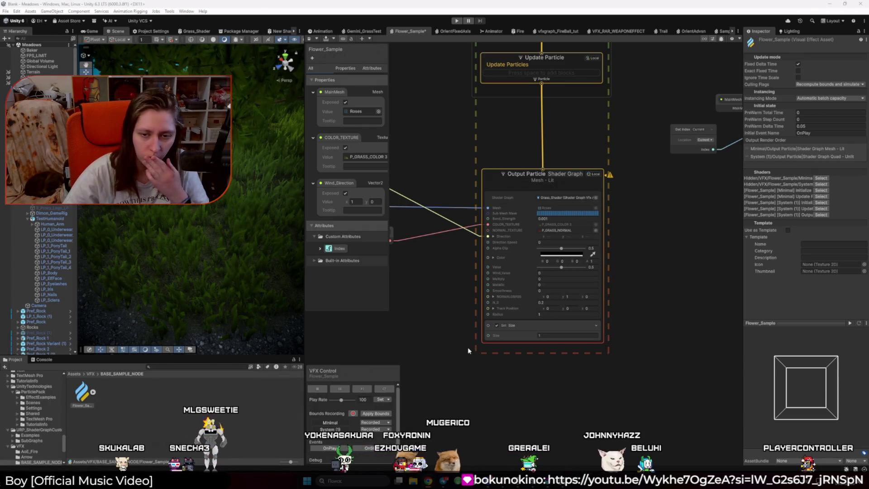
pyautogui.scroll(-1, 461, 348)
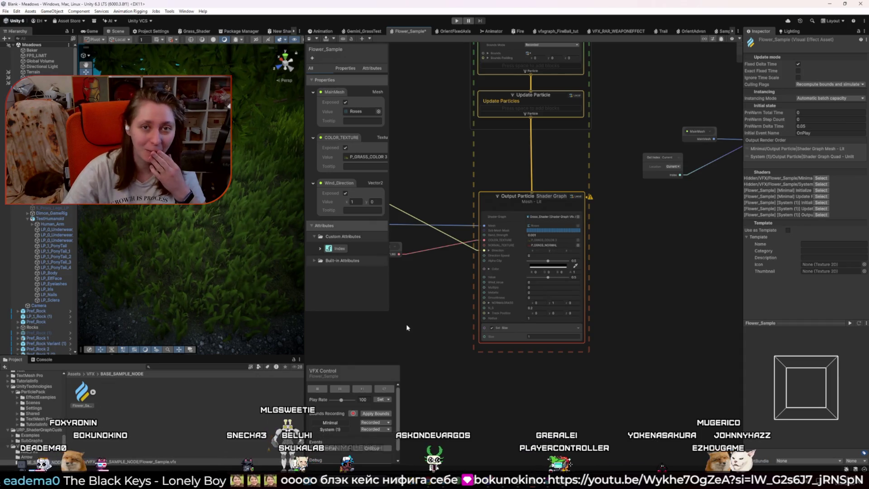
pyautogui.scroll(-1, 618, 215)
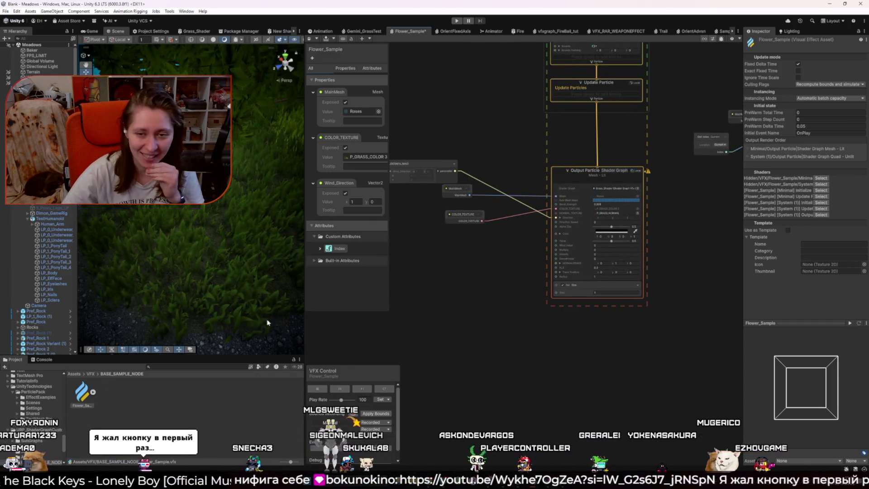
pyautogui.moveTo(514, 247); pyautogui.dragTo(466, 245)
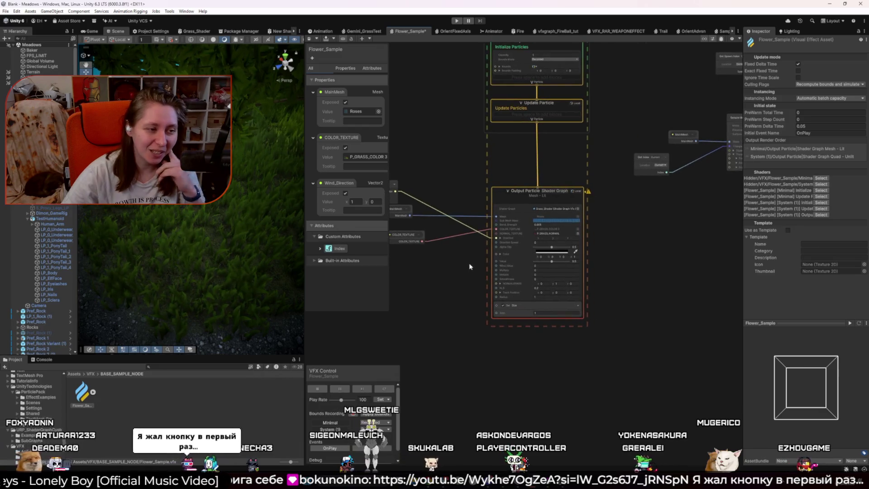
pyautogui.scroll(1, 575, 236)
pyautogui.click(572, 203)
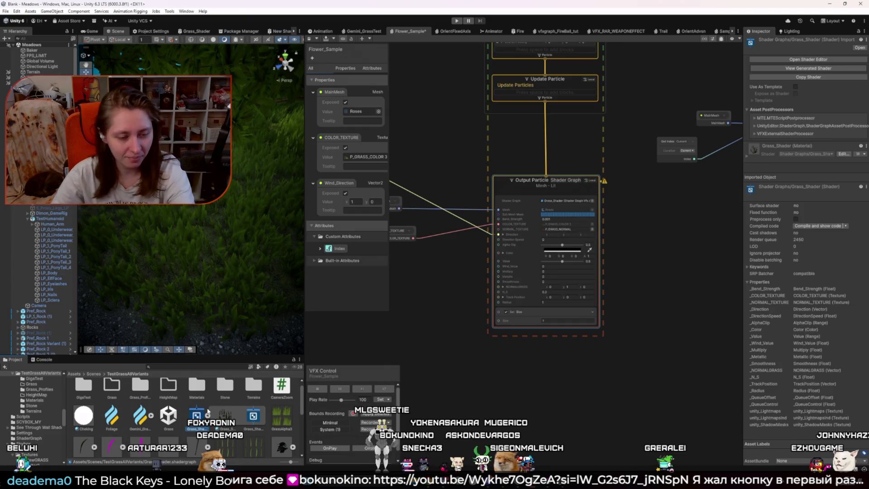
# Widen the scene and project panels and browse to the Scenes folder
pyautogui.rightClick(196, 415)
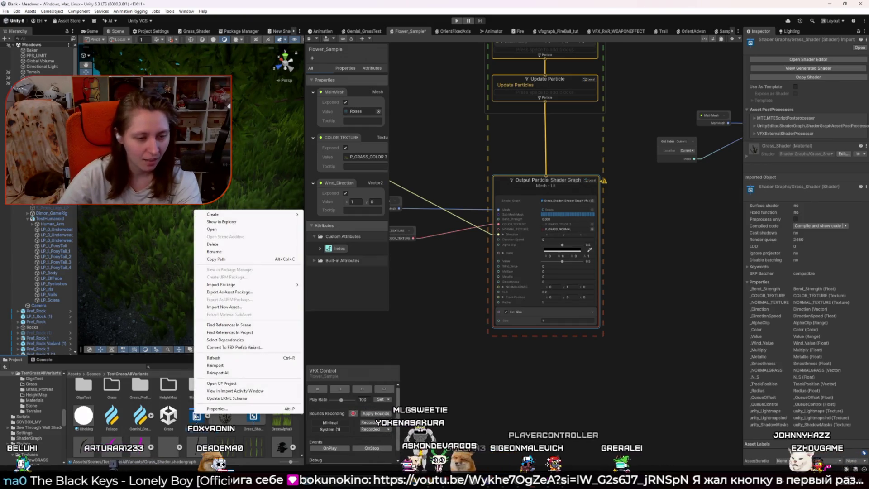
pyautogui.click(382, 334)
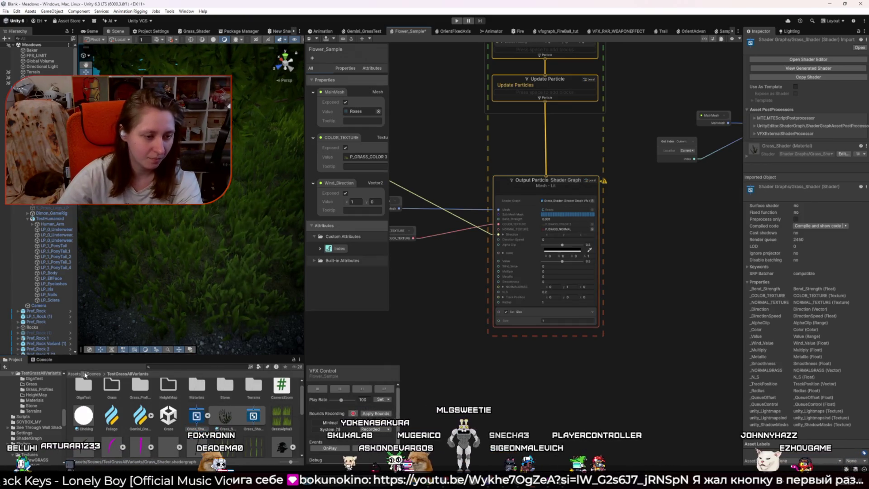
pyautogui.scroll(1, 136, 411)
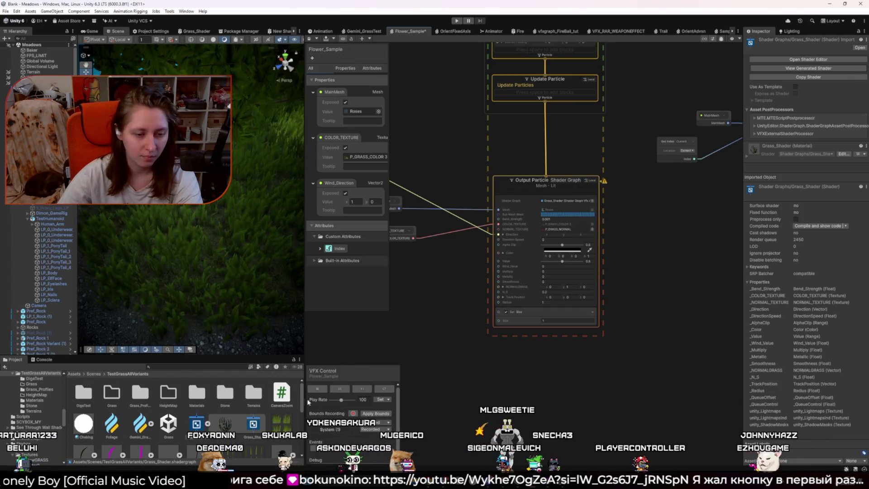
pyautogui.moveTo(306, 401); pyautogui.dragTo(409, 402)
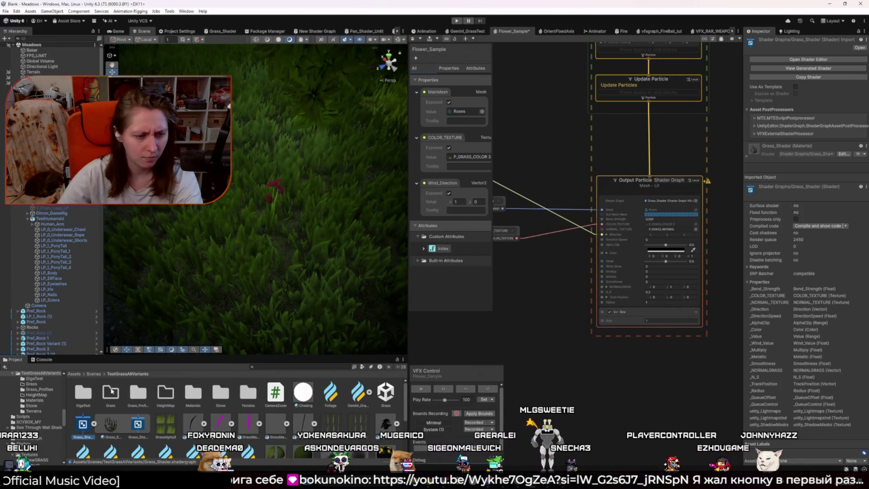
pyautogui.click(93, 374)
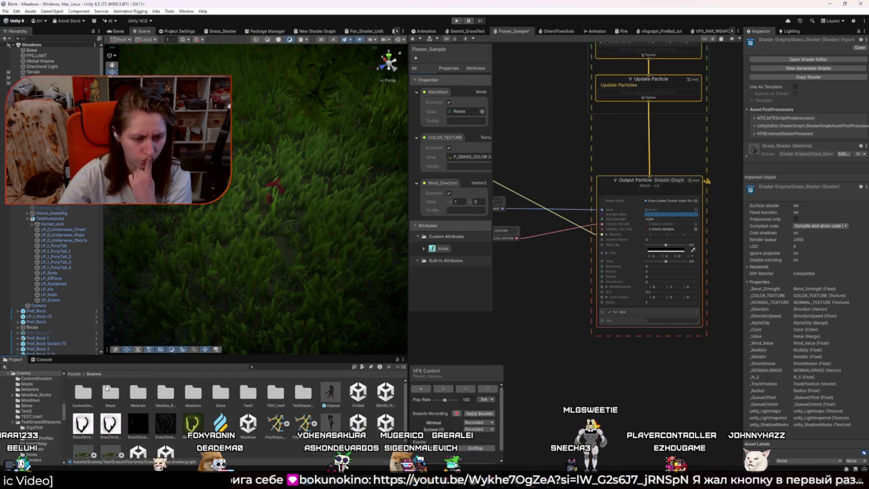
pyautogui.click(664, 229)
pyautogui.click(146, 429)
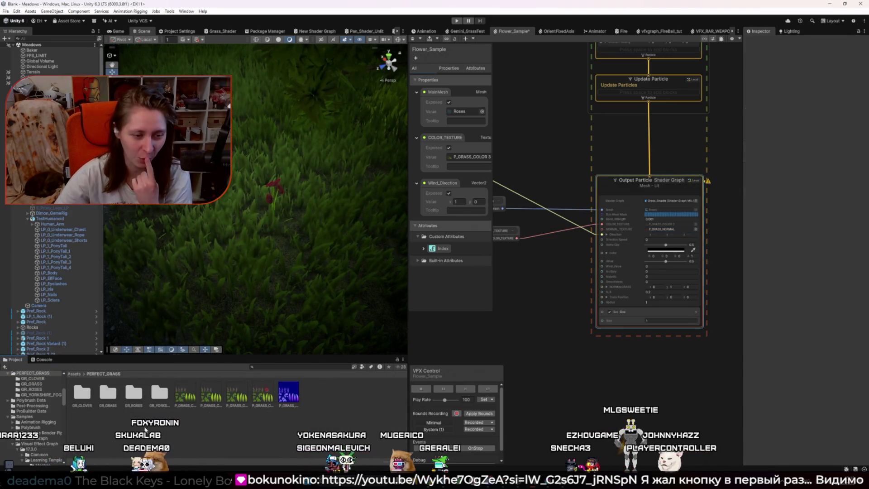
# Delete the Grass_Shader asset from the GR_ROSES folder and confirm
pyautogui.doubleClick(143, 396)
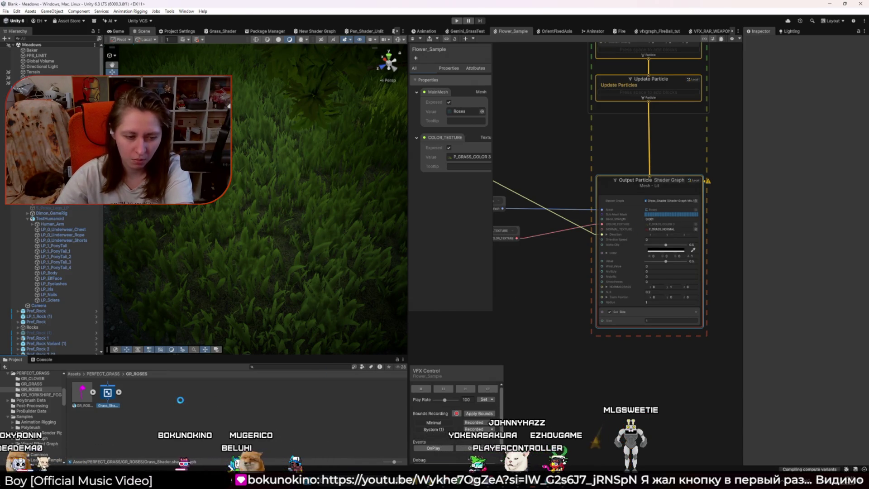
pyautogui.click(108, 396)
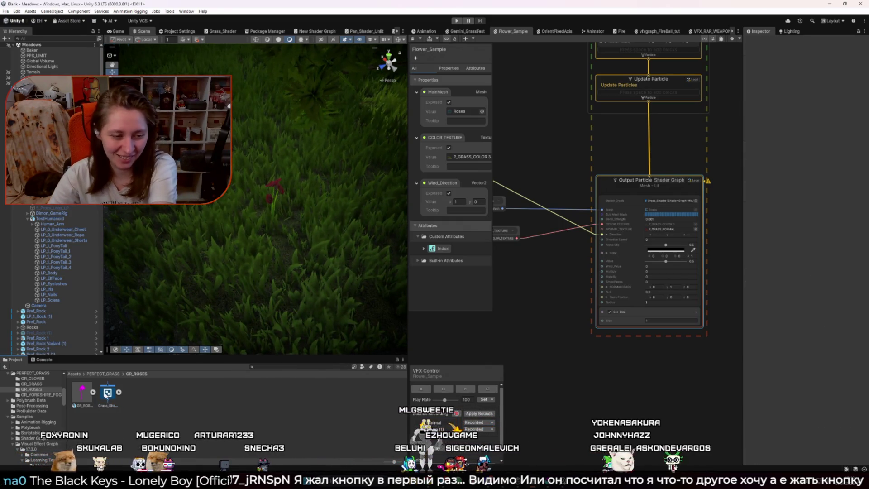
pyautogui.press('Delete')
pyautogui.click(457, 252)
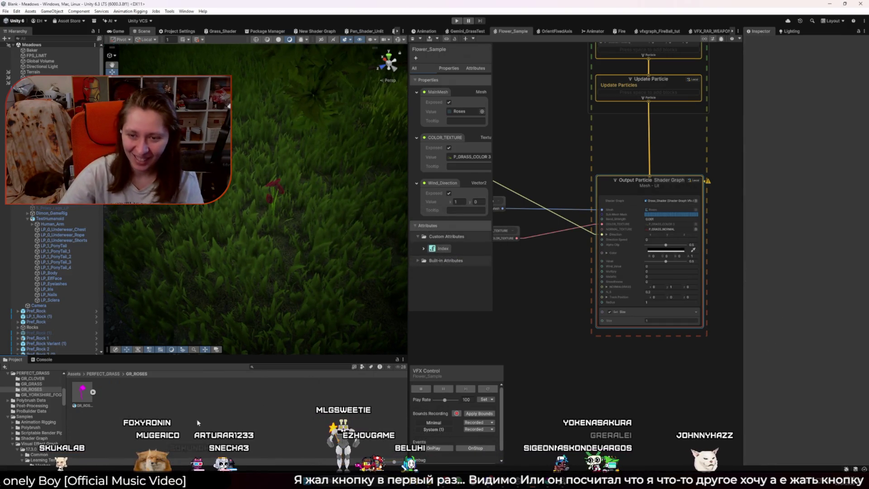
pyautogui.scroll(3, 647, 213)
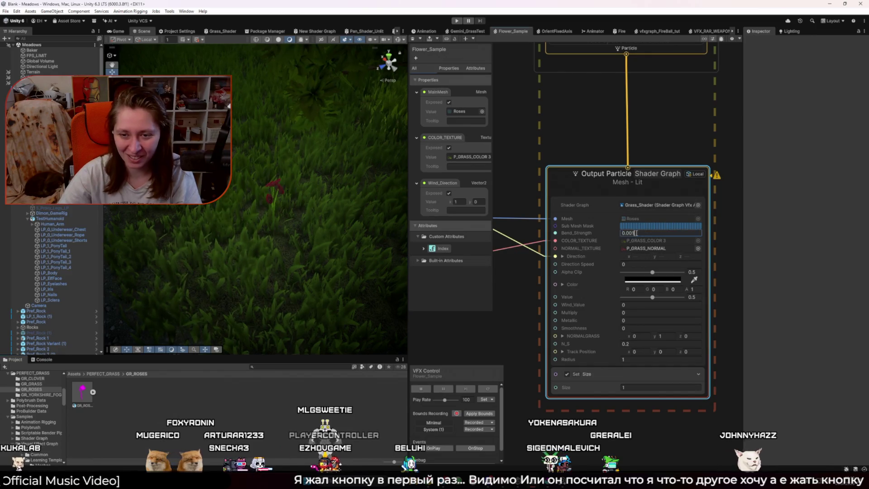
# Locate the Grass_Shader asset and the P_GRASS_NORMAL texture in the Project window
pyautogui.click(642, 206)
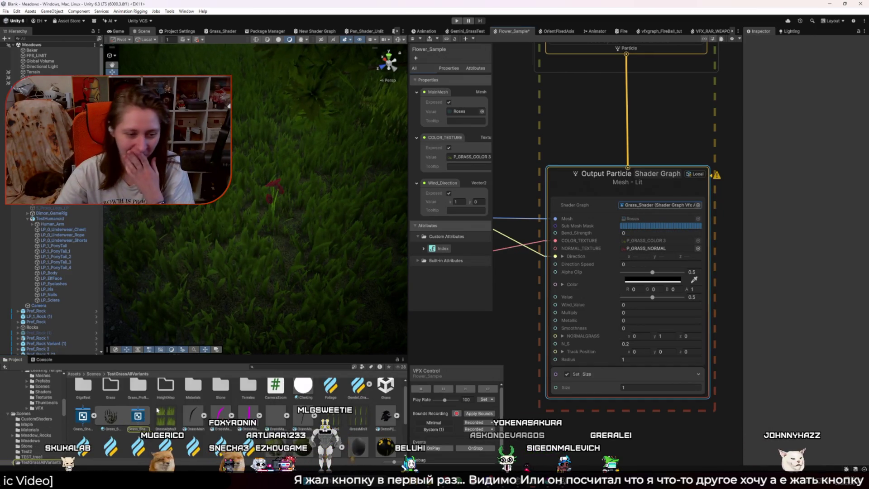
pyautogui.click(78, 419)
pyautogui.rightClick(76, 420)
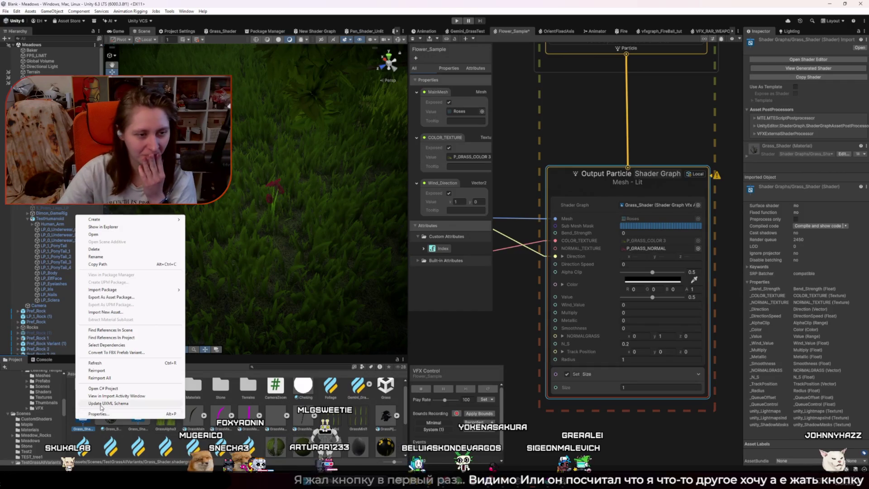
pyautogui.moveTo(118, 220)
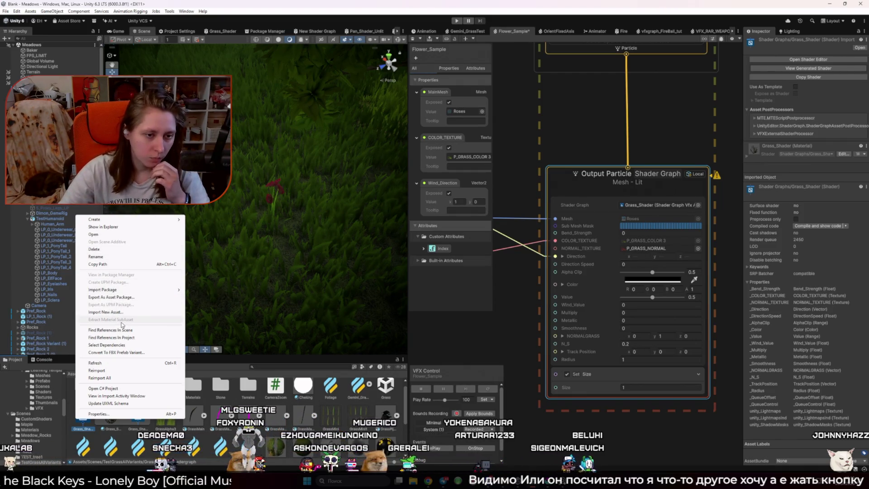
pyautogui.click(80, 424)
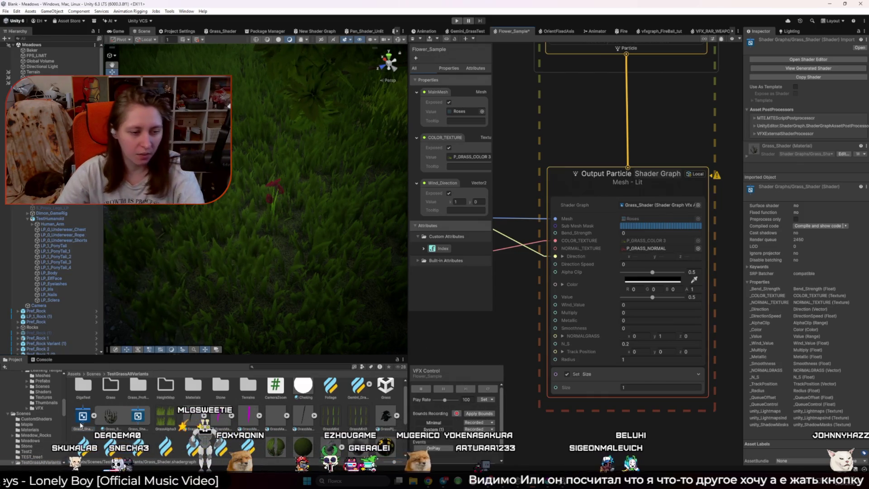
pyautogui.click(660, 248)
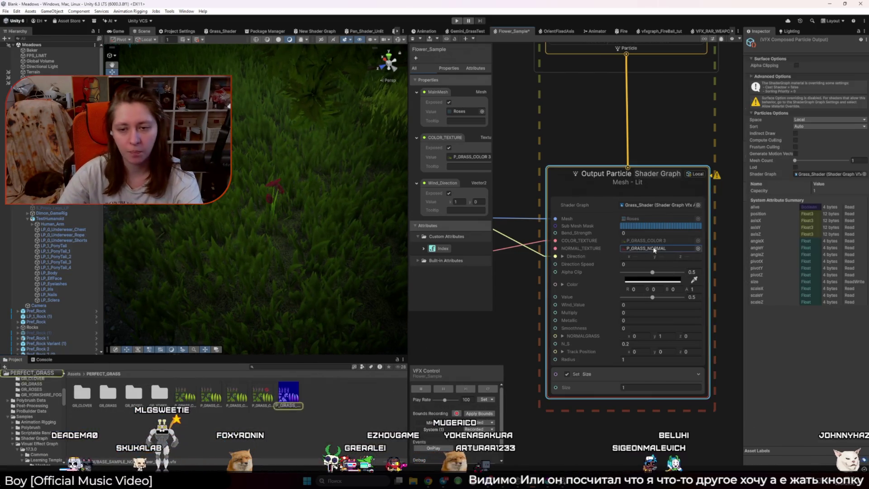
pyautogui.click(357, 411)
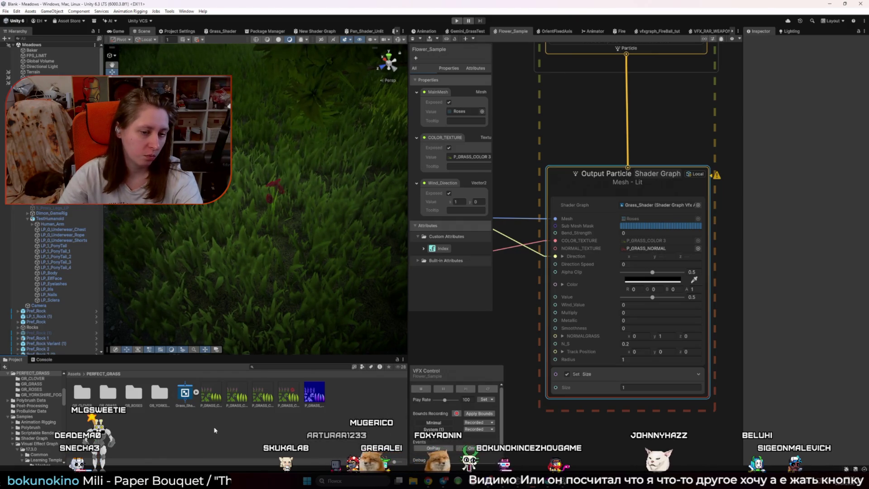
# Rename the Grass_Shader asset in PERFECT_GRASS to Shader_Sample
pyautogui.click(186, 394)
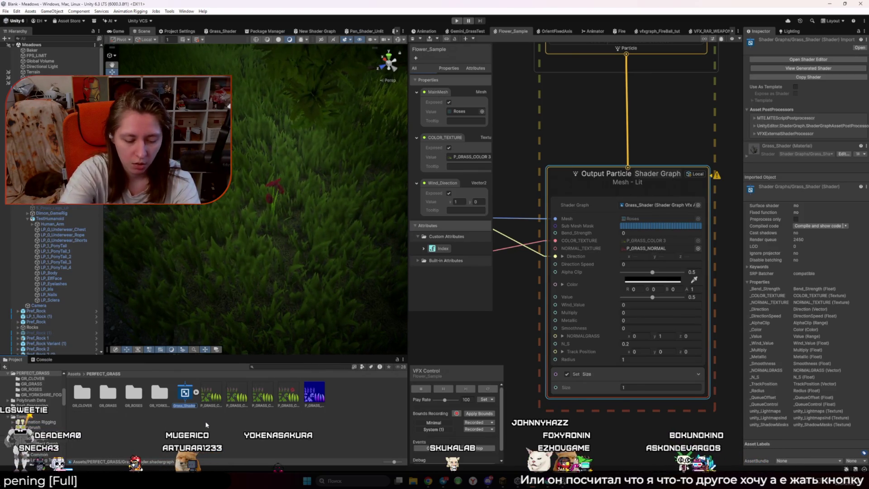
pyautogui.write('_')
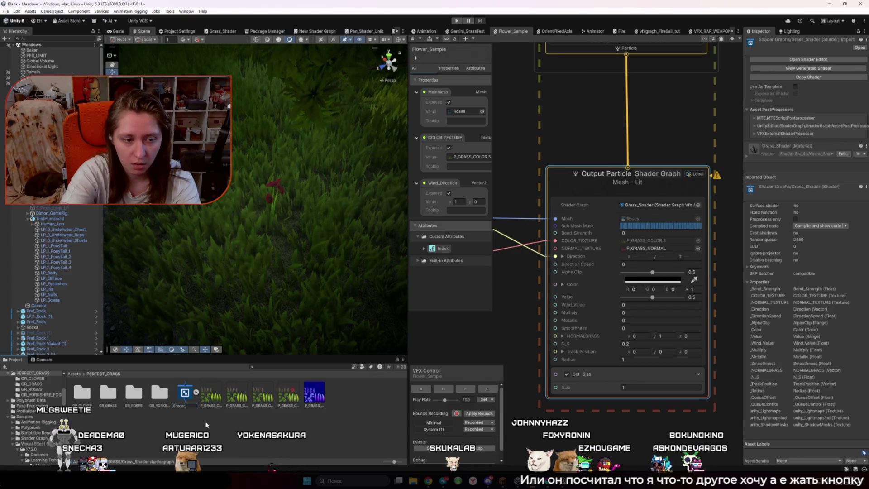
pyautogui.write('Sample')
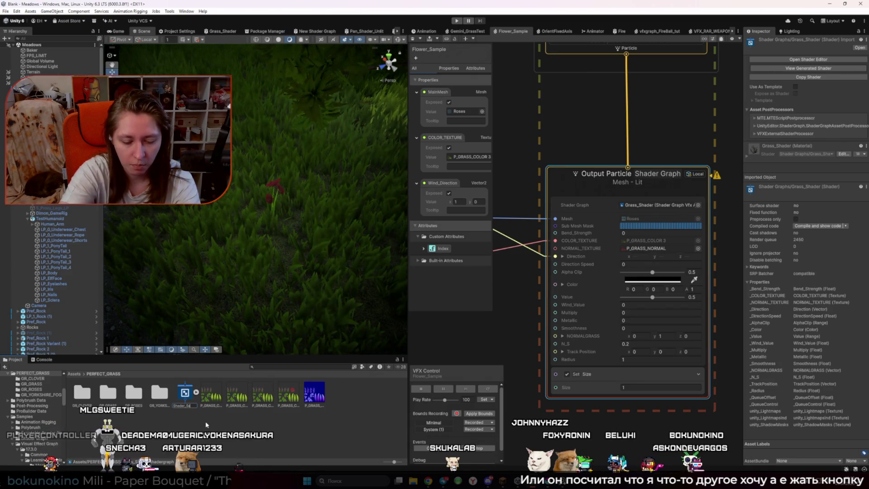
pyautogui.press('Return')
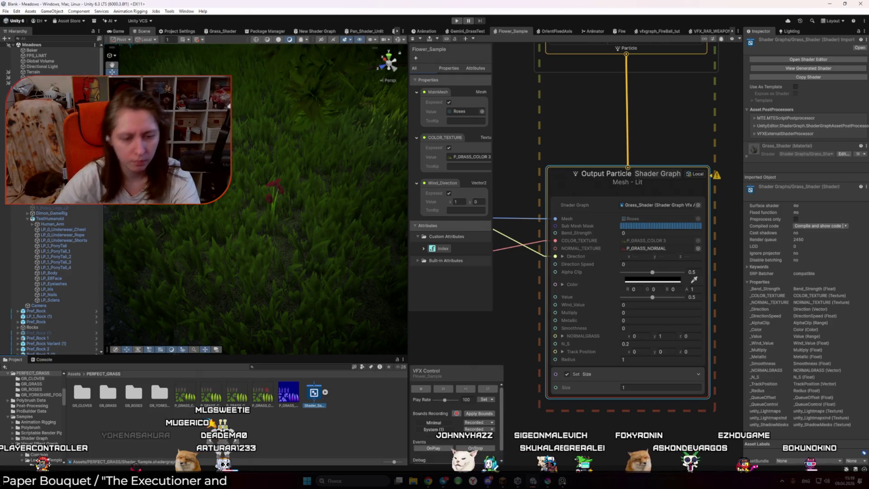
pyautogui.click(348, 413)
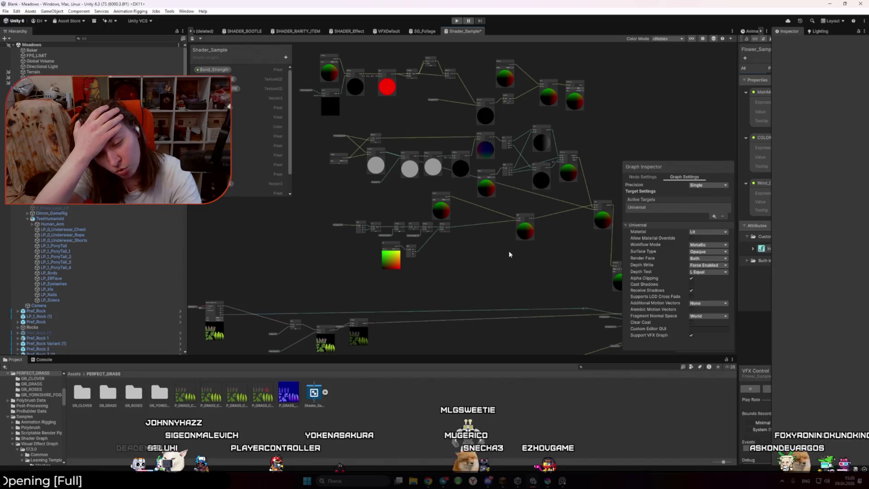
# Launch V Rising from Steam's system tray menu
pyautogui.click(782, 480)
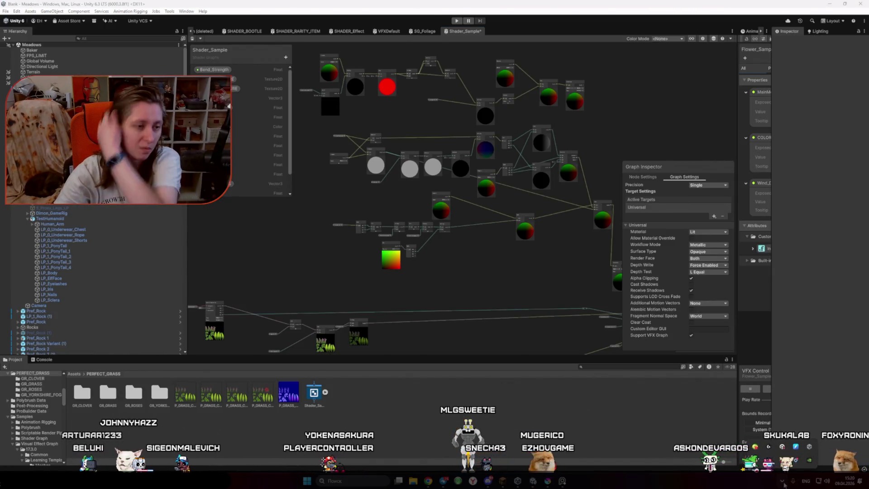
pyautogui.rightClick(772, 464)
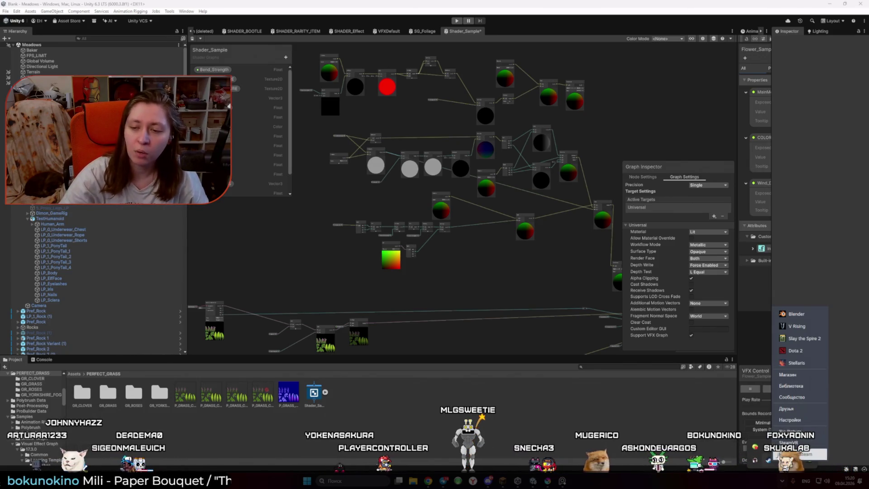
pyautogui.click(798, 327)
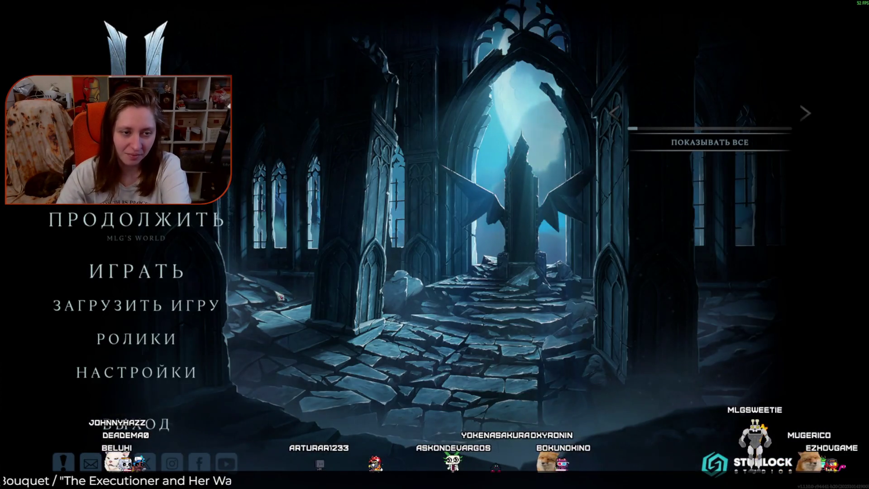
# Continue the saved game, walk around the stump onto the forest path, and shapeshift into wolf form
pyautogui.click(168, 222)
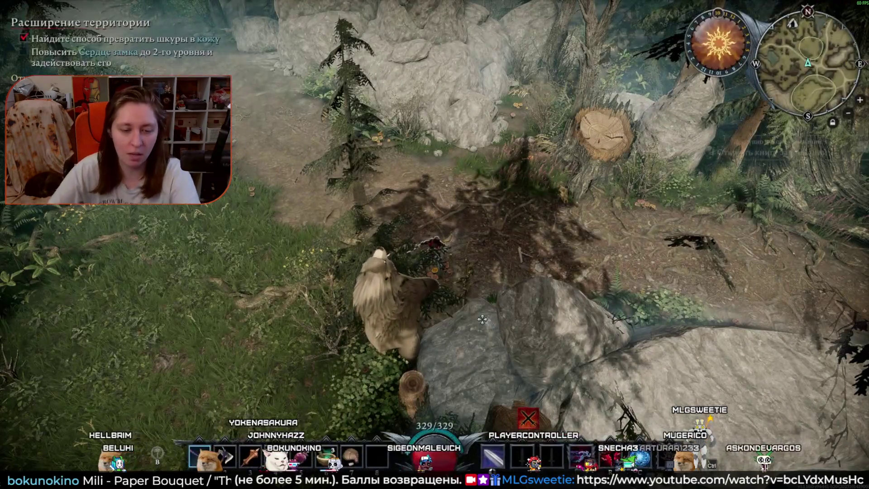
pyautogui.press('w')
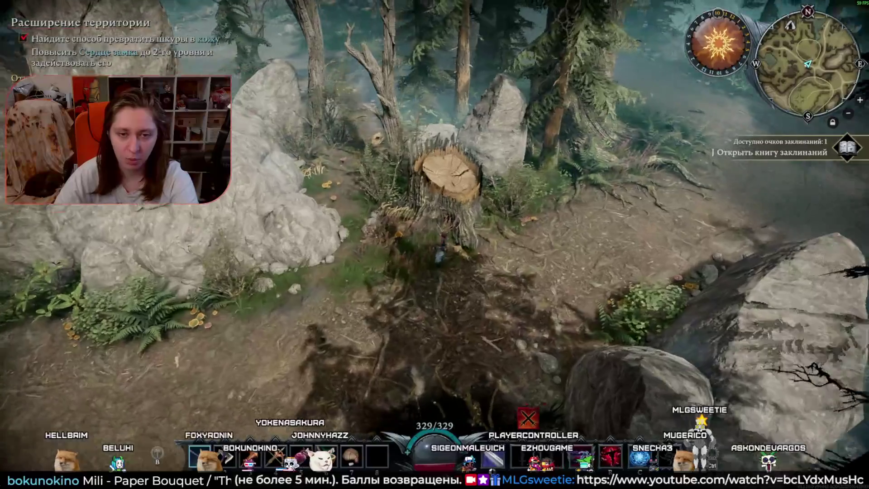
pyautogui.press('e')
pyautogui.press('w')
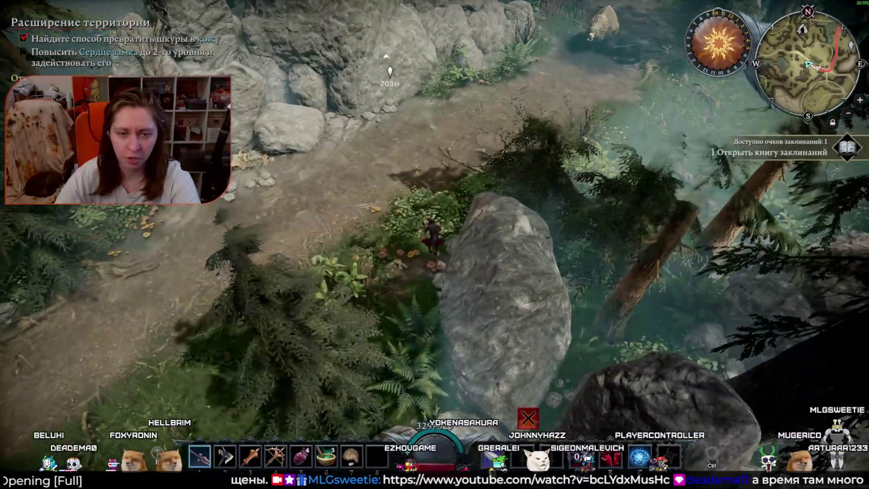
pyautogui.press('t')
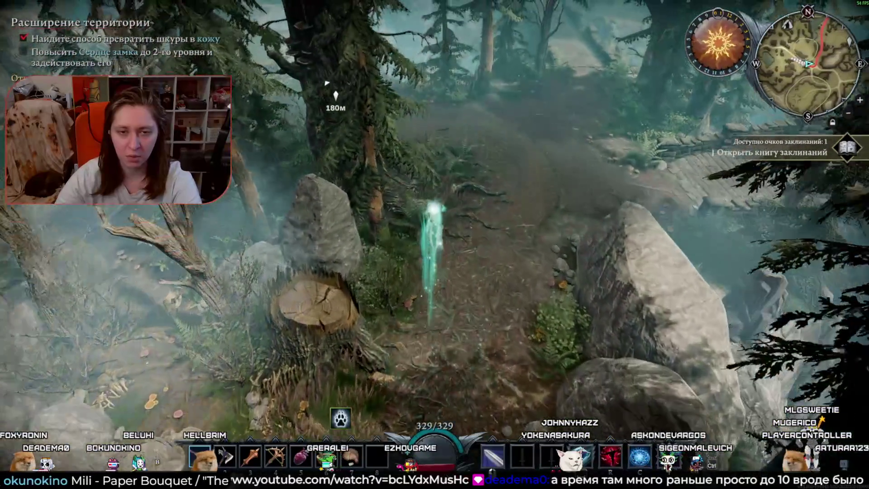
# Run the wolf up the forest path past the roses toward the marker
pyautogui.press('w')
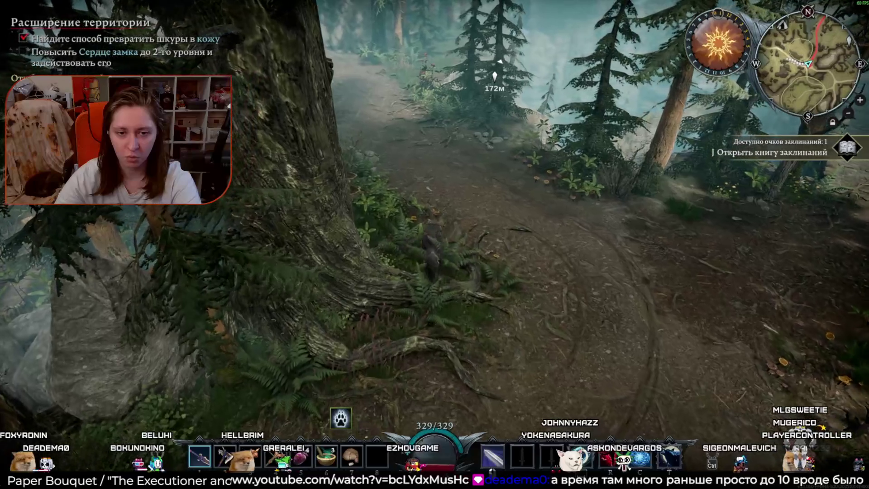
pyautogui.press('w')
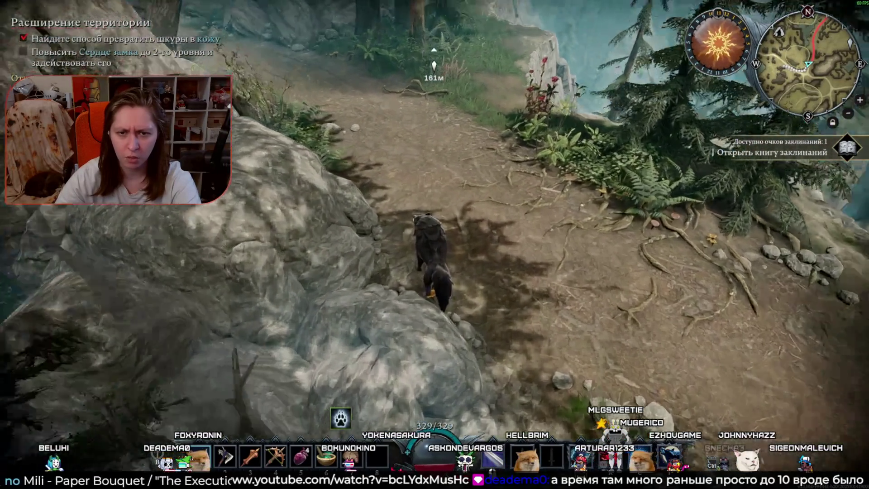
pyautogui.press('w')
pyautogui.press('w')
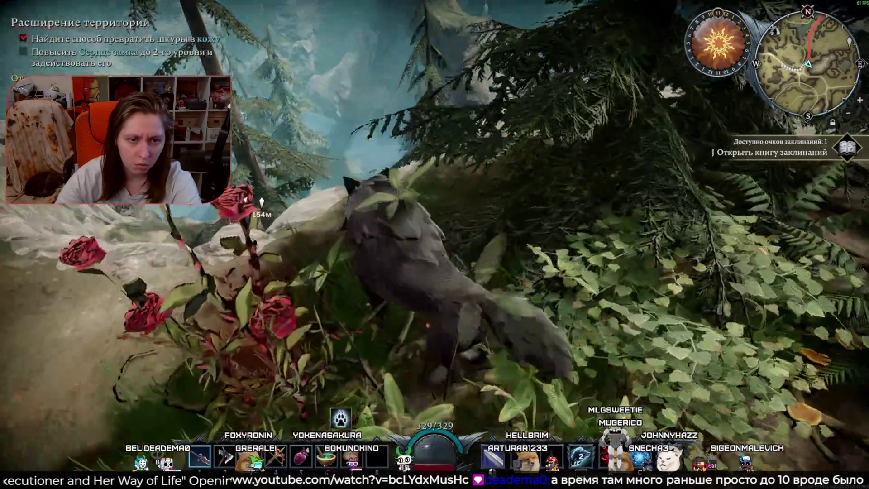
pyautogui.press('w')
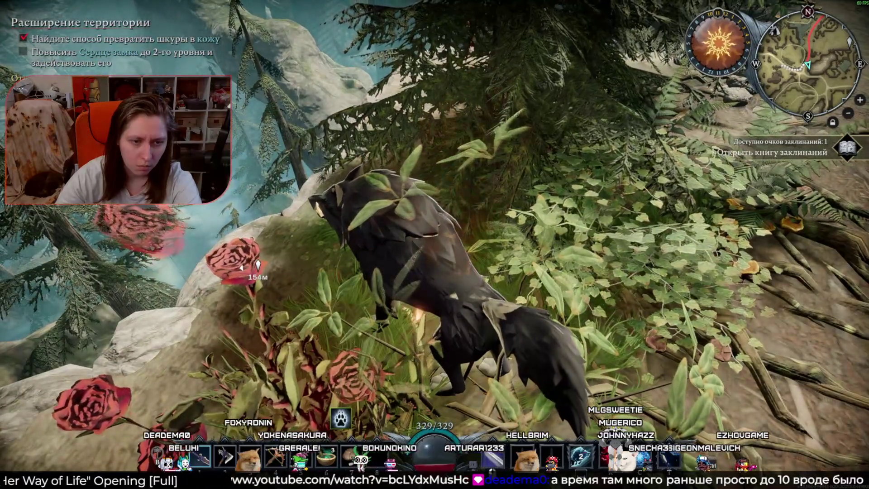
pyautogui.press('w')
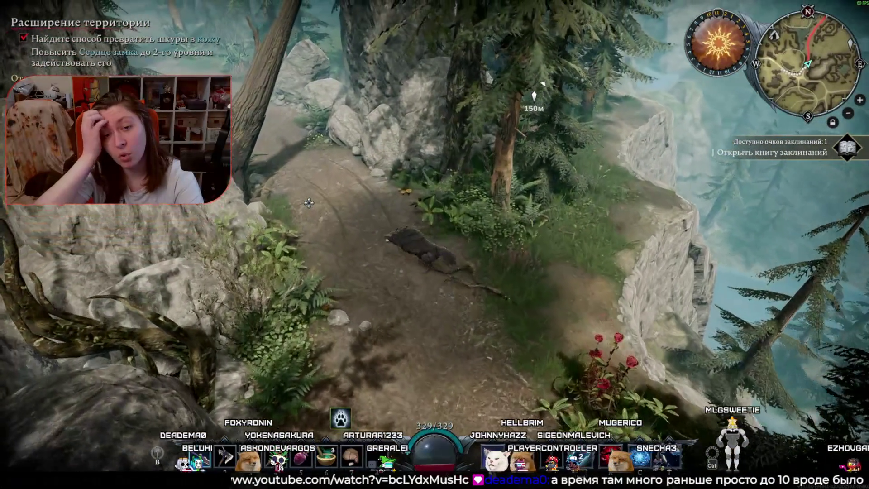
pyautogui.press('s')
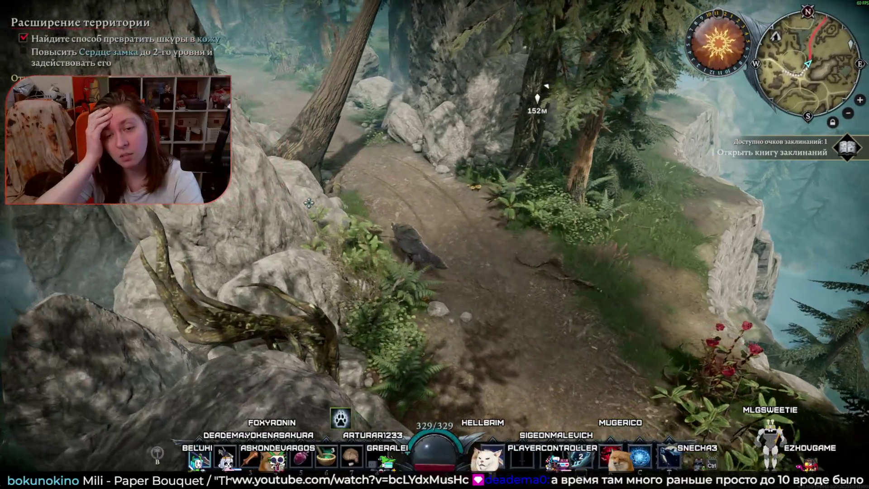
pyautogui.press('a')
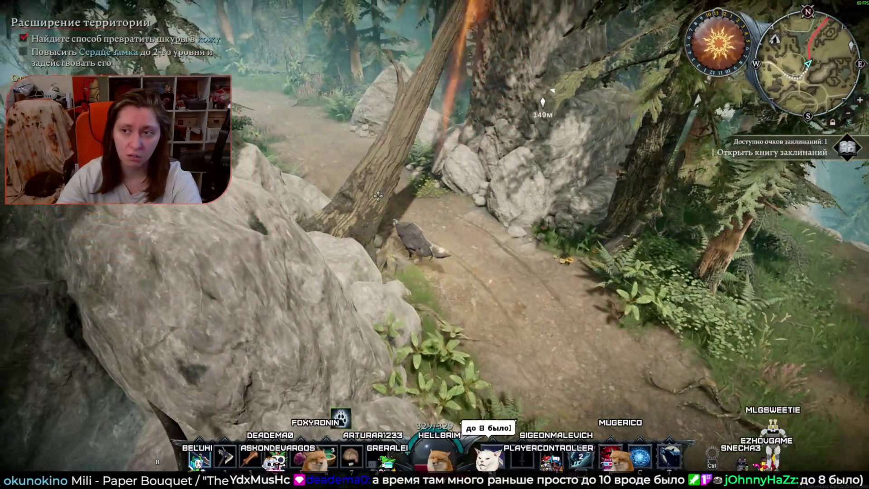
pyautogui.press('w')
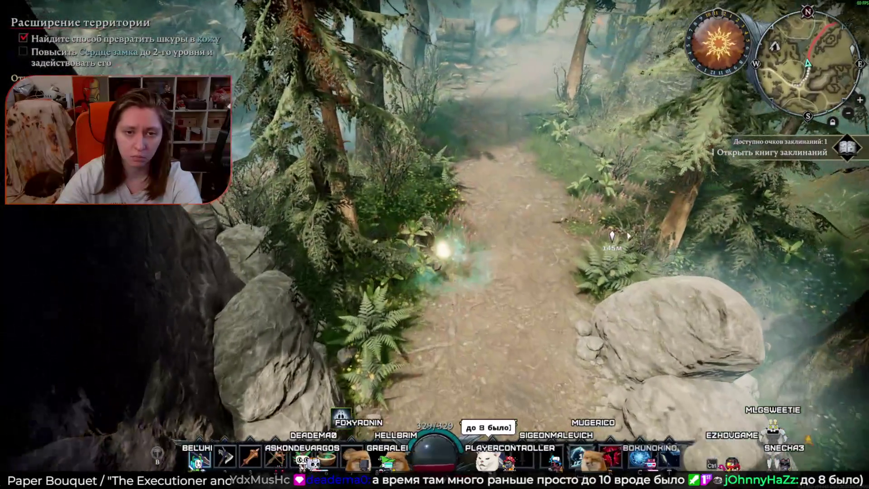
pyautogui.press('w')
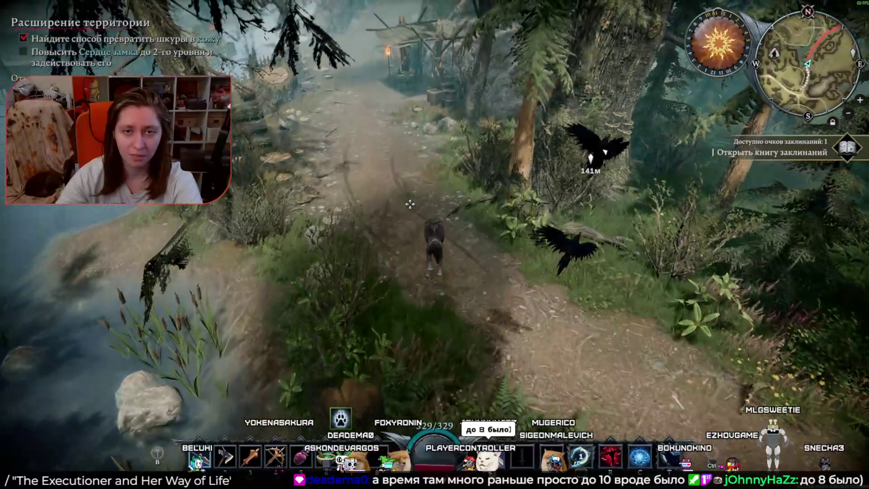
pyautogui.press('w')
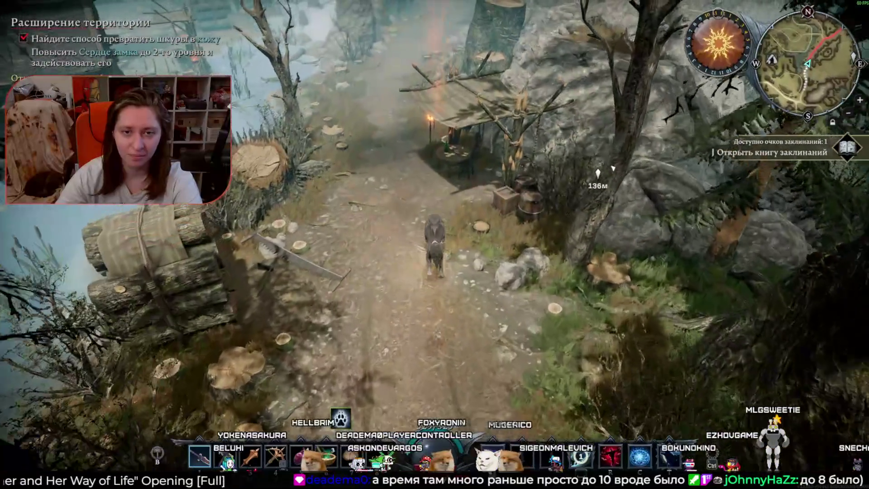
# Run past the shelter through the trees to the castle, then choose quit to desktop
pyautogui.press('w')
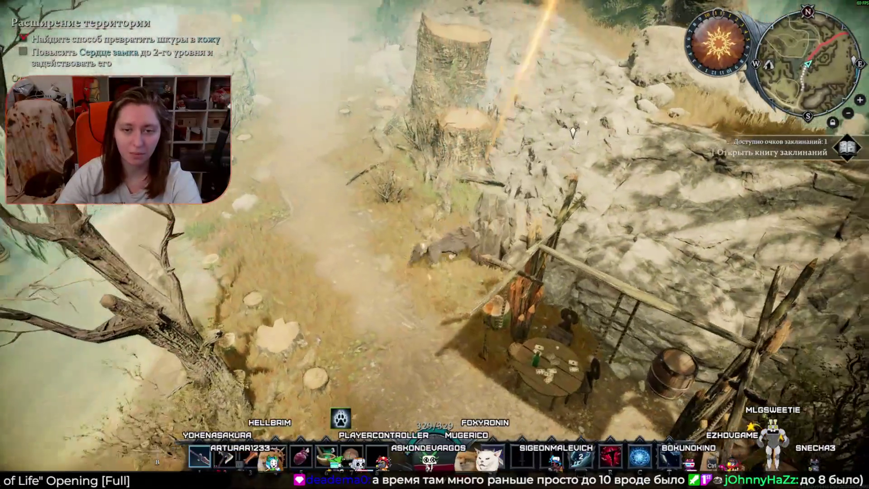
pyautogui.press('w')
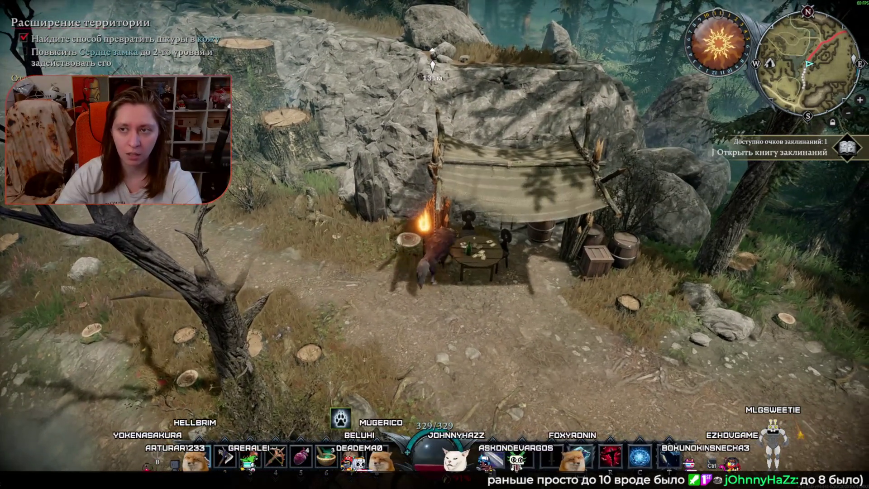
pyautogui.press('w')
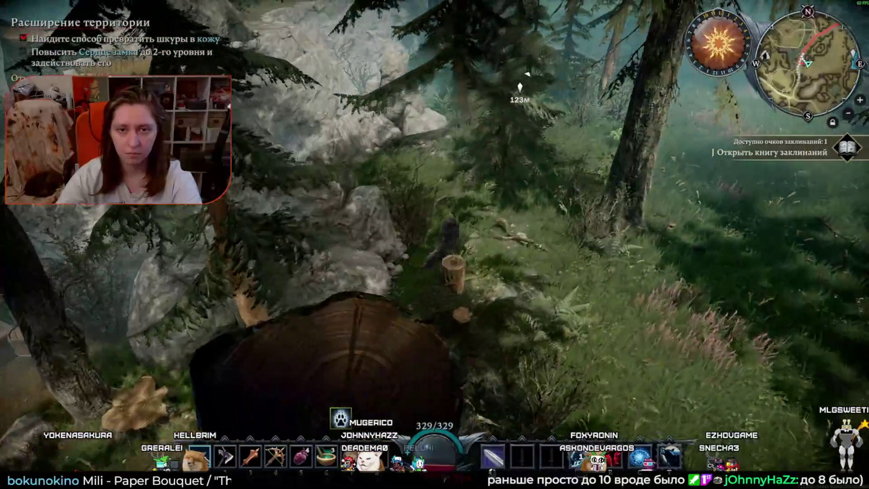
pyautogui.press('w')
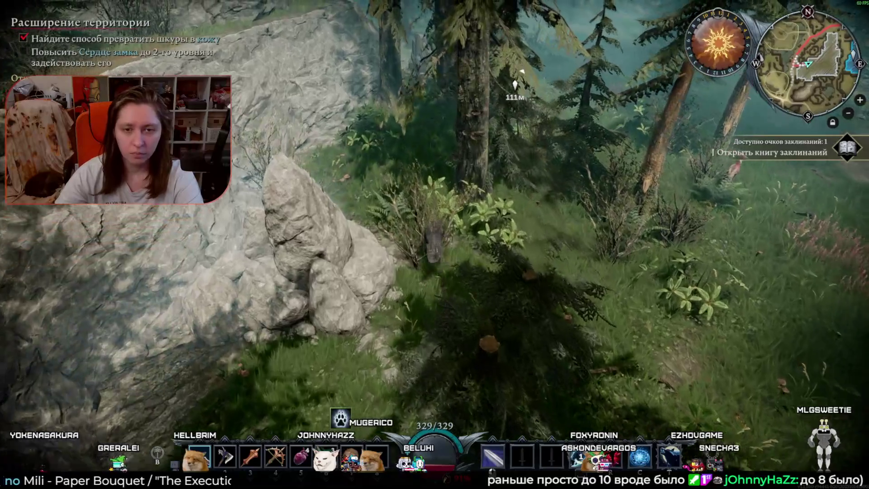
pyautogui.press('w')
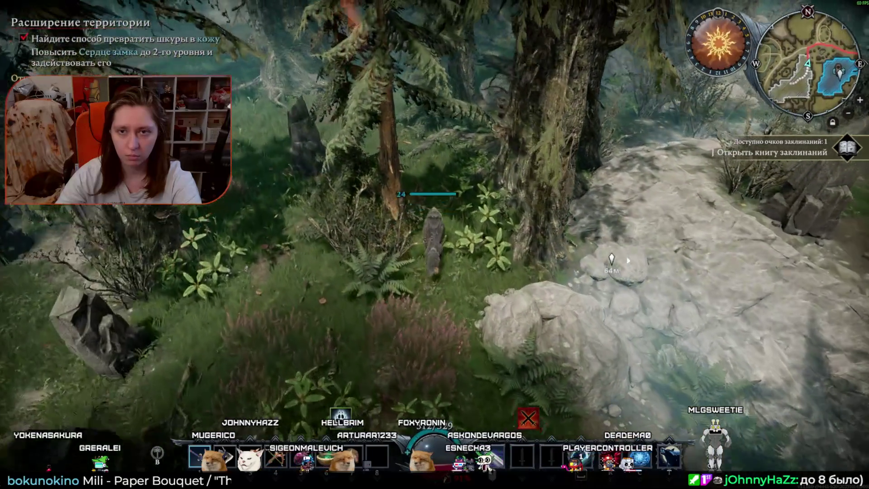
pyautogui.press('w')
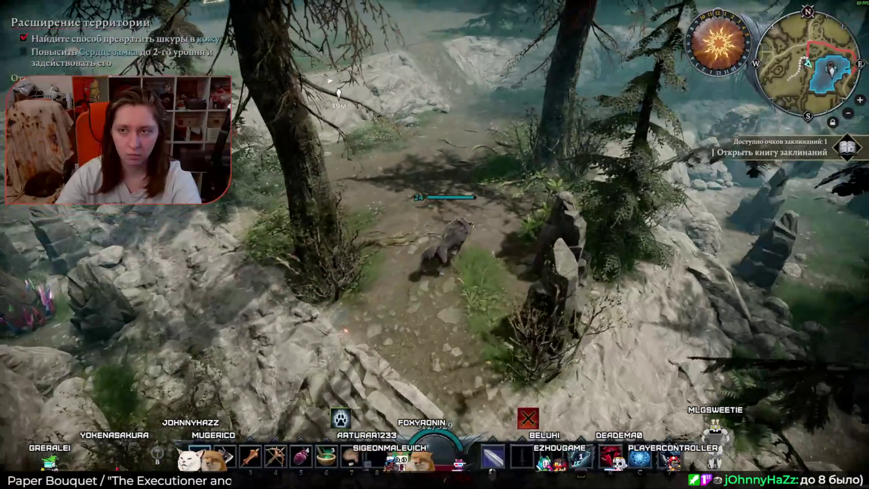
pyautogui.press('w')
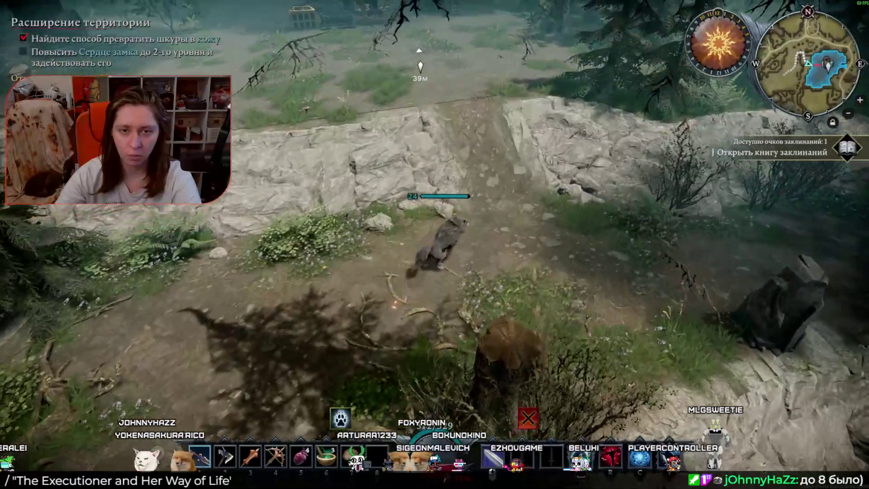
pyautogui.press('w')
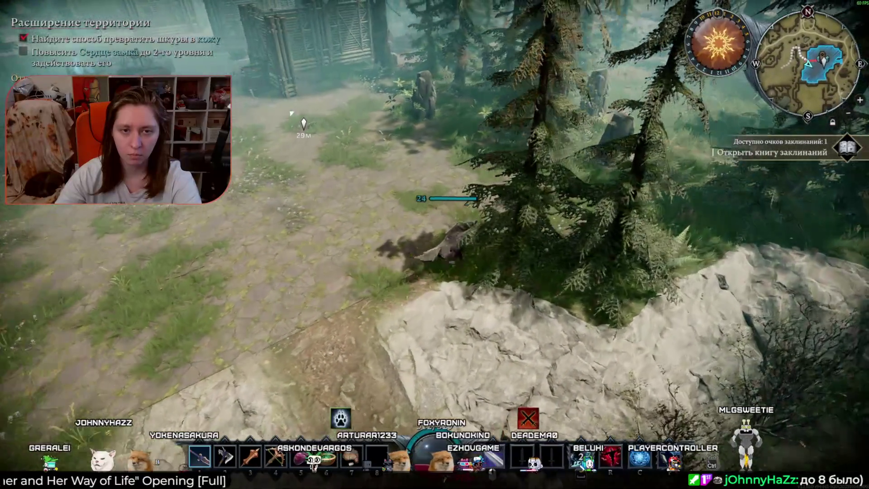
pyautogui.press('w')
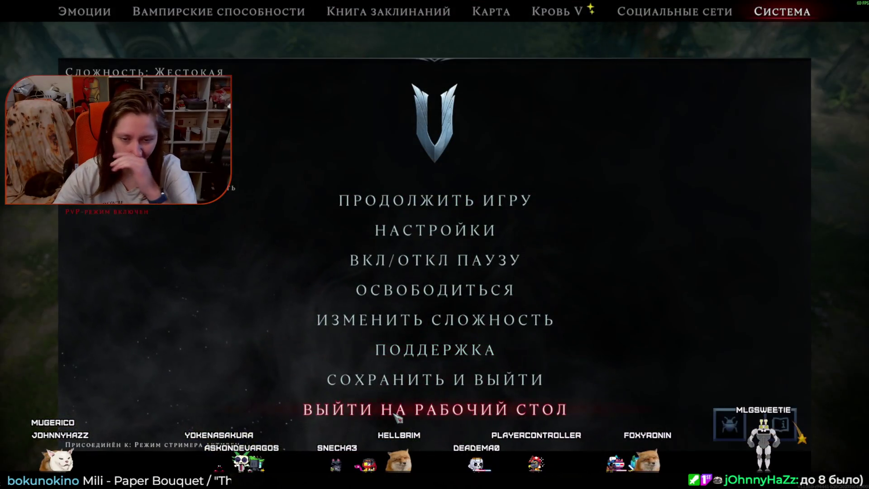
pyautogui.click(396, 417)
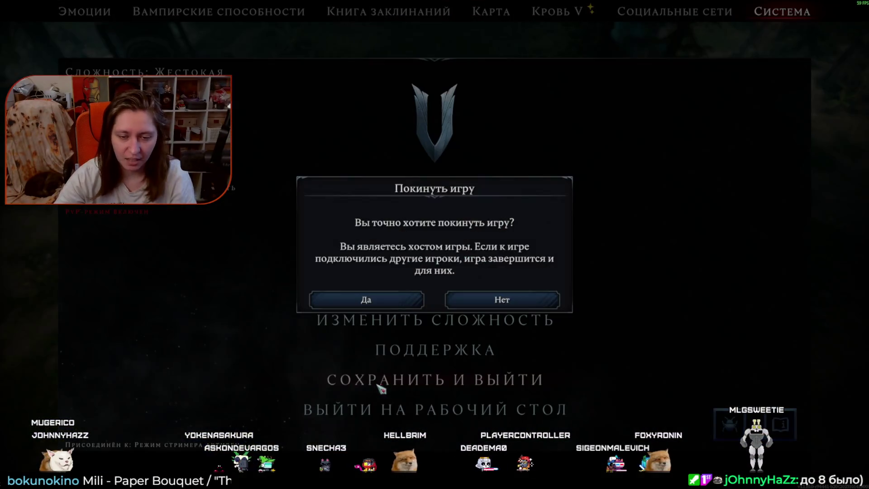
# Confirm Да to quit V Rising and Alt+Tab back to the Unity editor
pyautogui.click(372, 300)
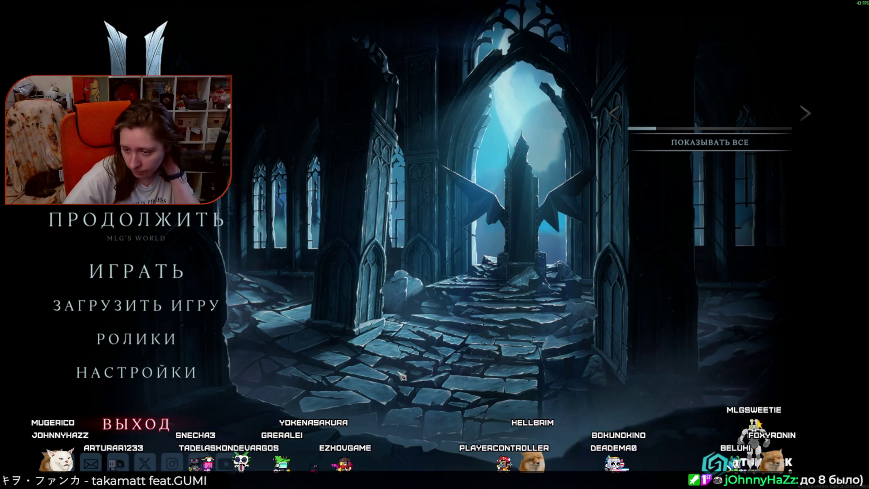
pyautogui.hotkey('alt', 'Tab')
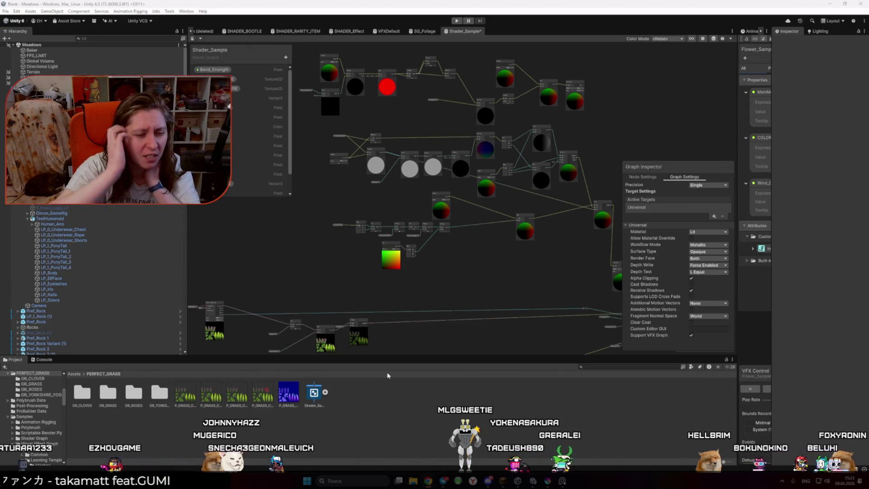
# Delete Shader_Sample, discard its graph window, and open Grass_Shader from the VFX output
pyautogui.click(313, 392)
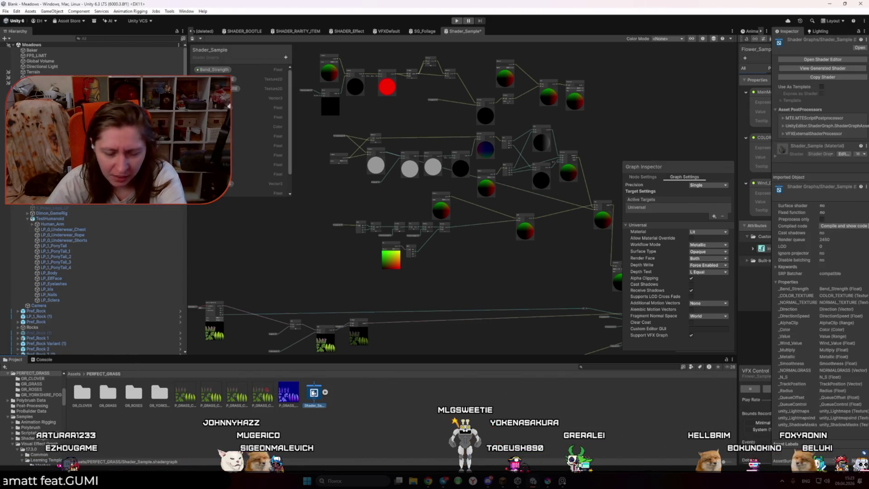
pyautogui.press('Delete')
pyautogui.click(450, 252)
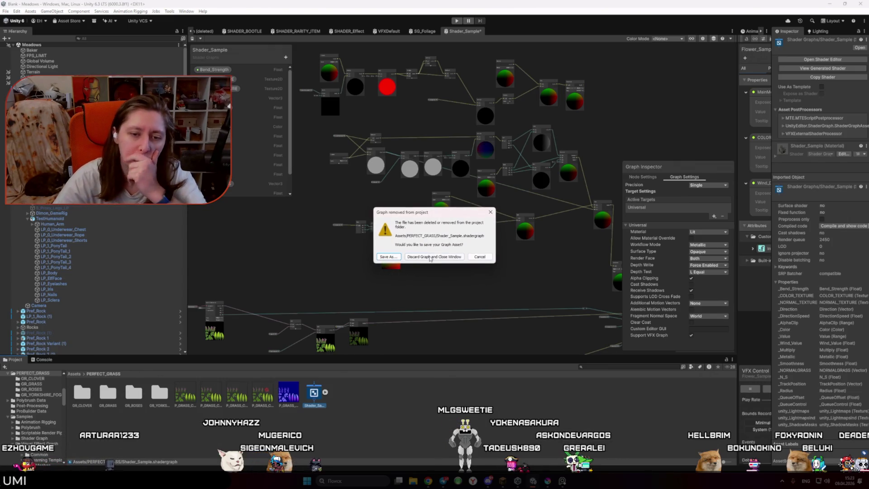
pyautogui.click(423, 257)
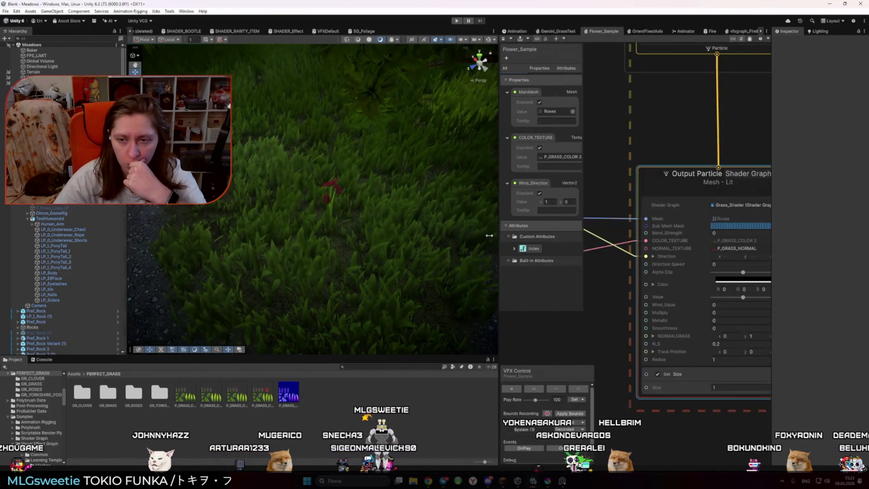
pyautogui.moveTo(489, 236); pyautogui.dragTo(480, 235)
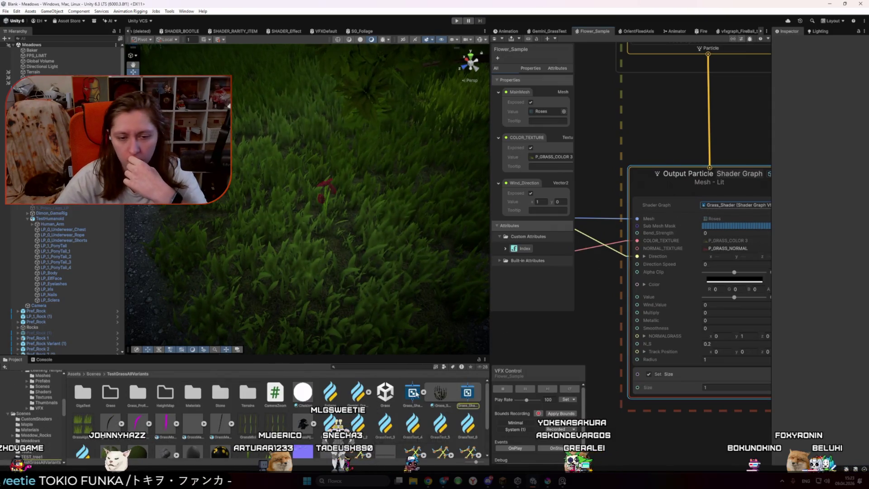
pyautogui.doubleClick(467, 392)
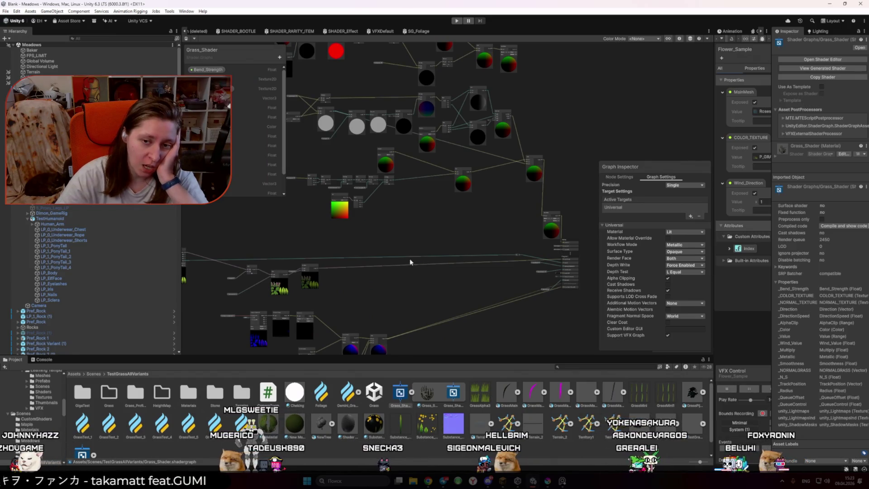
pyautogui.scroll(4, 535, 209)
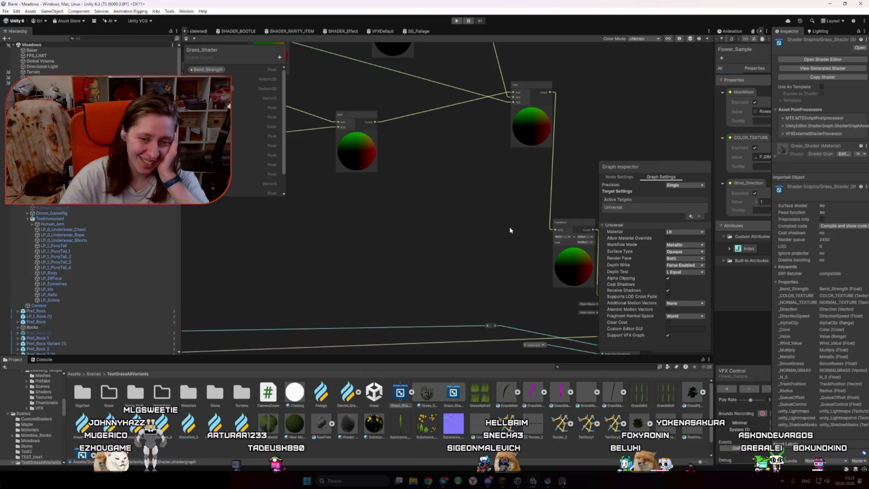
pyautogui.scroll(-5, 511, 229)
pyautogui.scroll(6, 519, 150)
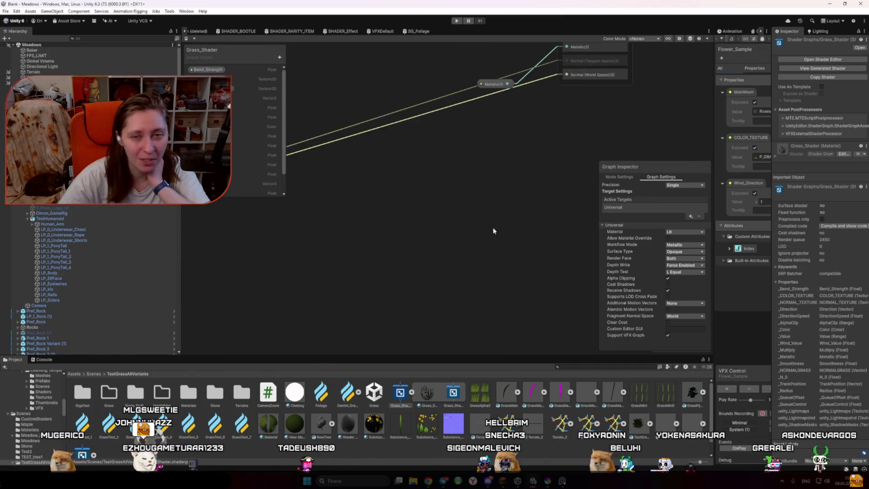
pyautogui.moveTo(503, 208); pyautogui.dragTo(437, 347)
pyautogui.click(431, 222)
pyautogui.moveTo(431, 222); pyautogui.dragTo(431, 221)
pyautogui.moveTo(390, 152); pyautogui.dragTo(431, 165)
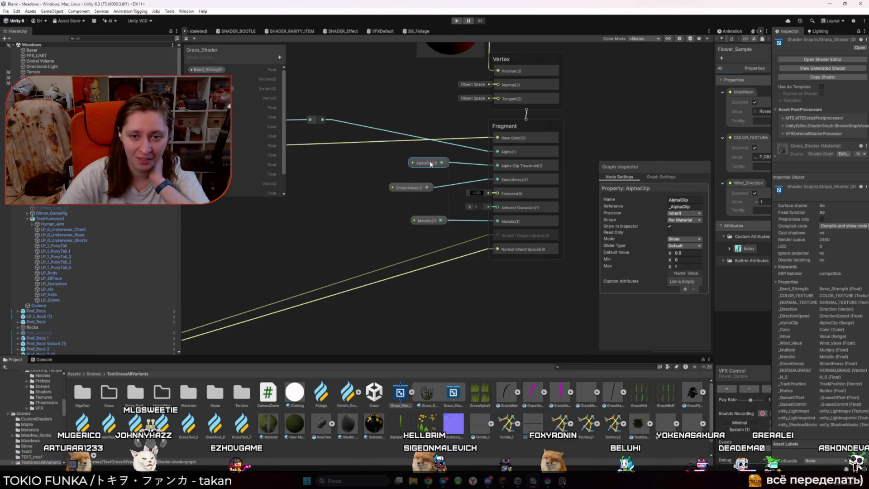
pyautogui.click(346, 237)
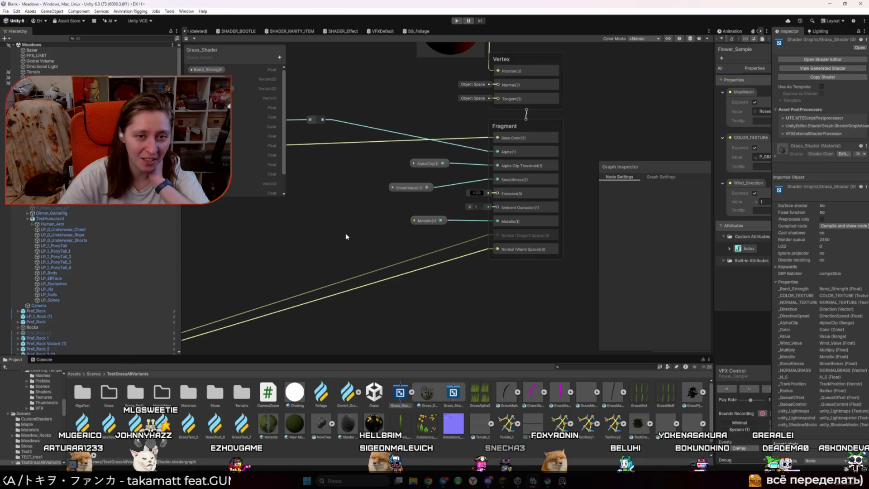
pyautogui.scroll(-8, 313, 233)
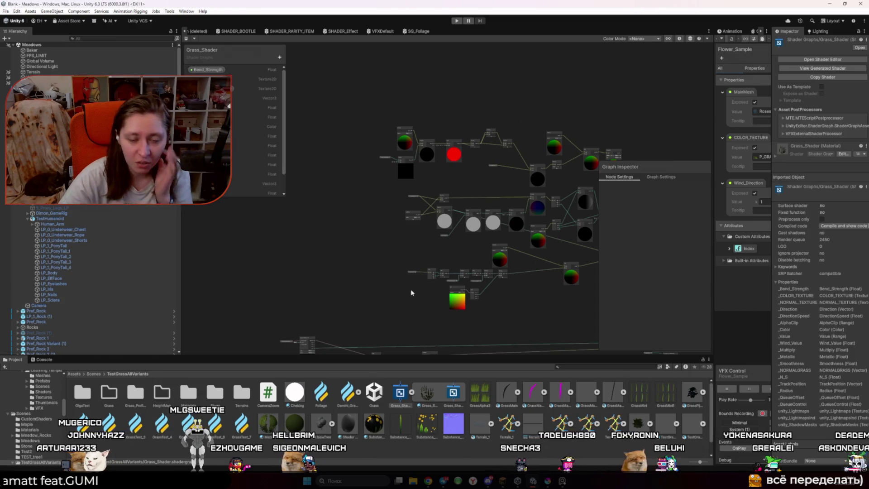
pyautogui.scroll(3, 411, 292)
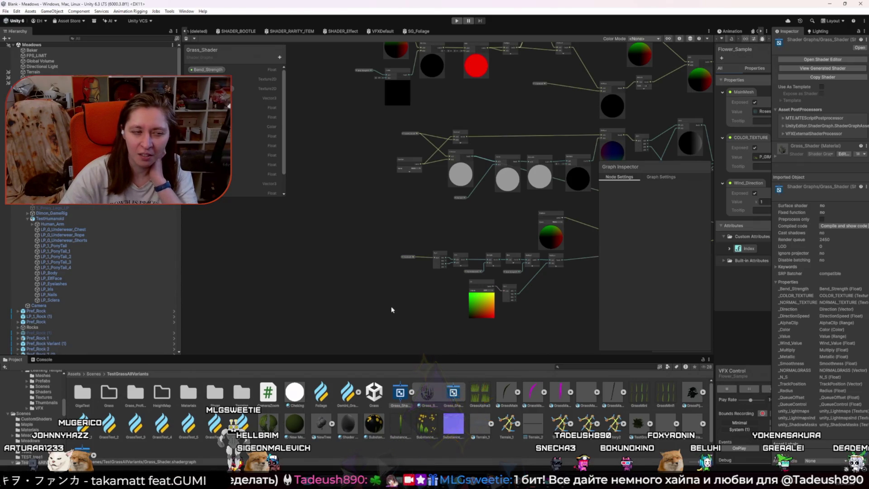
pyautogui.scroll(5, 314, 229)
pyautogui.scroll(3, 350, 209)
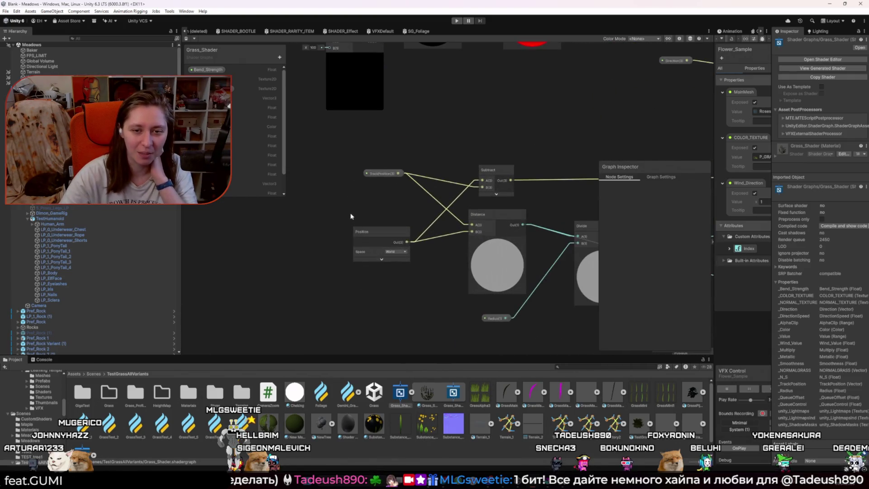
pyautogui.scroll(-3, 371, 229)
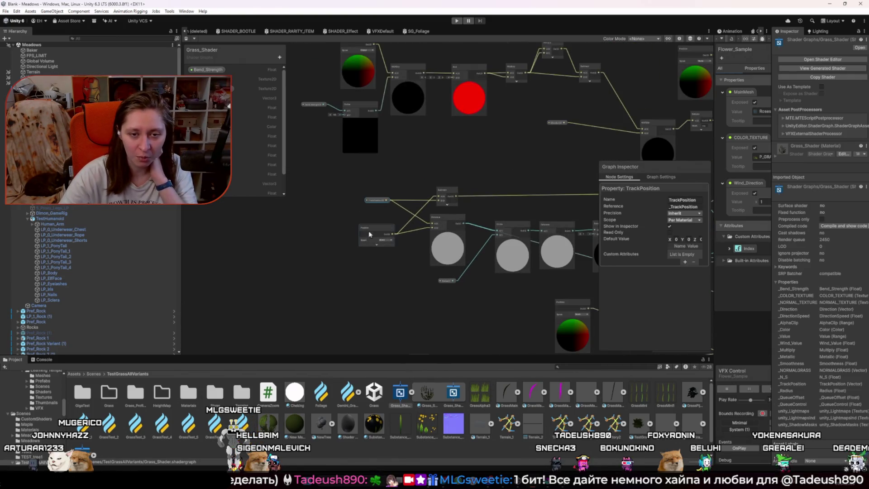
pyautogui.click(368, 229)
pyautogui.moveTo(370, 226); pyautogui.dragTo(371, 228)
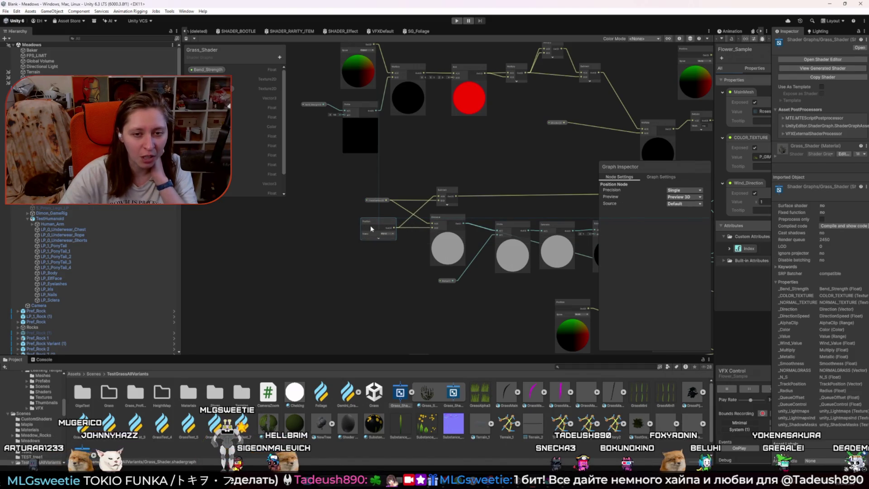
pyautogui.click(405, 269)
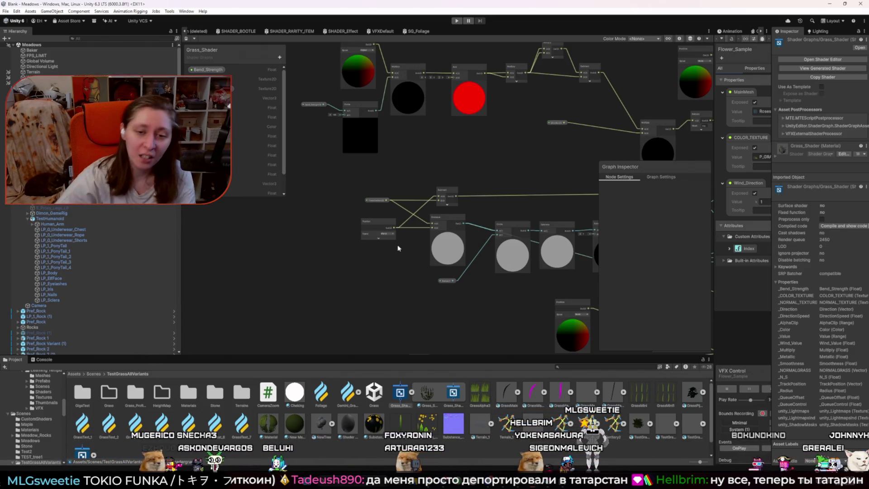
# Zoom and pan across the Grass_Shader graph to inspect its node network and preview nodes
pyautogui.scroll(-5, 329, 222)
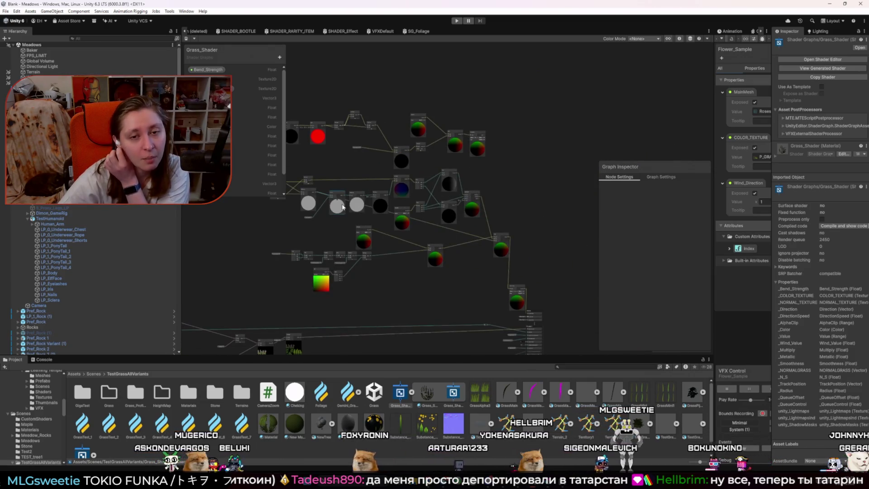
pyautogui.scroll(5, 342, 207)
pyautogui.scroll(2, 389, 216)
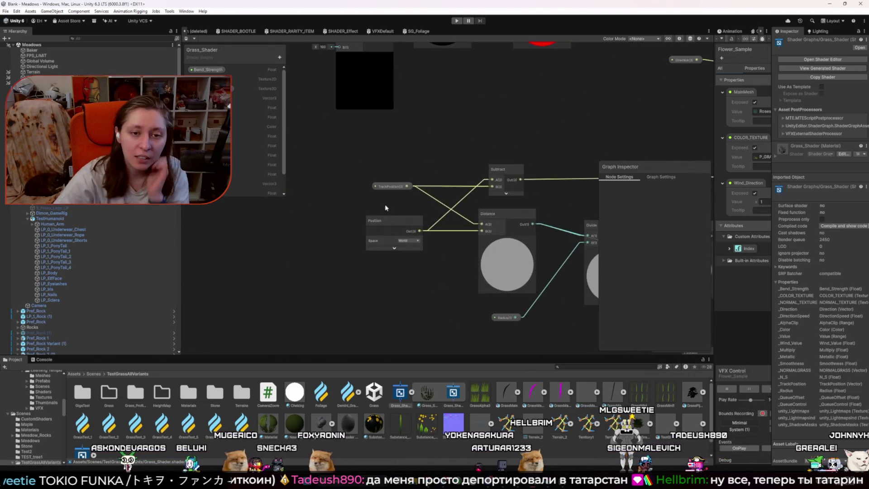
pyautogui.scroll(-4, 384, 211)
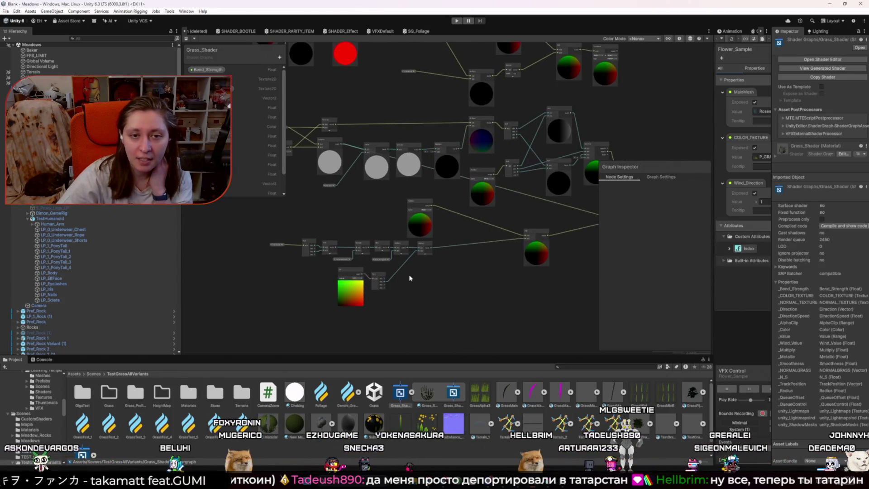
pyautogui.scroll(4, 269, 256)
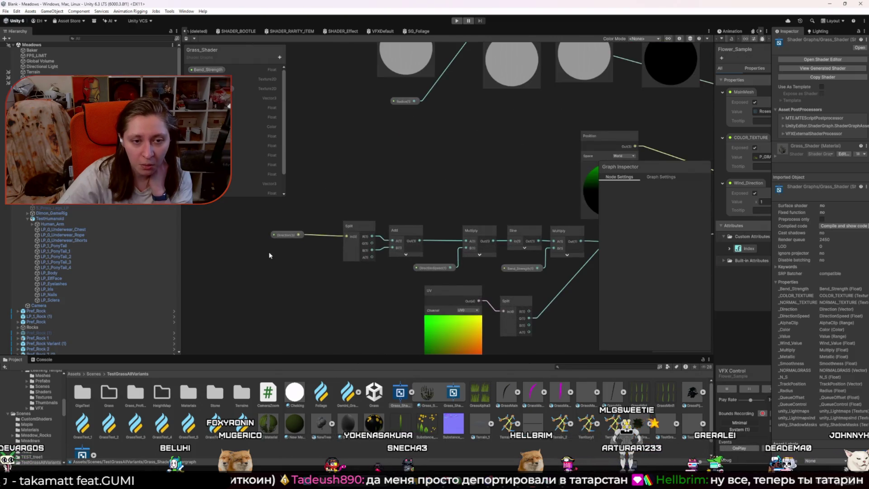
pyautogui.scroll(-3, 324, 246)
pyautogui.scroll(2, 350, 275)
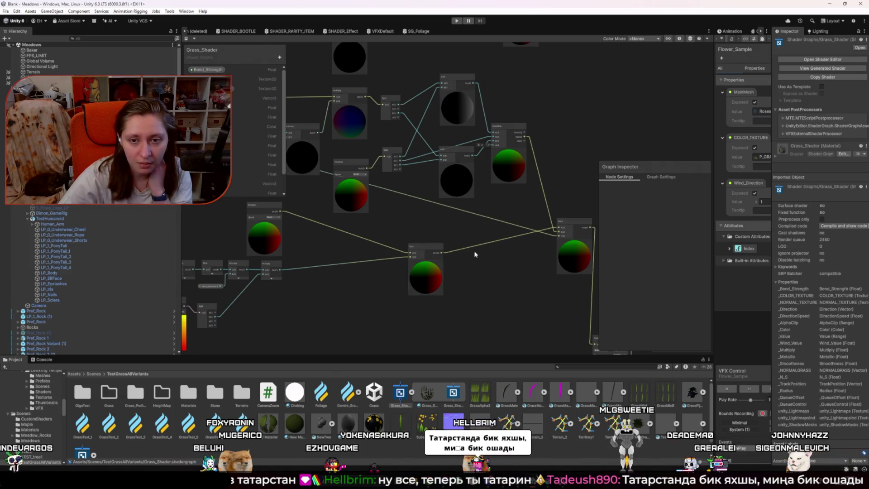
pyautogui.moveTo(476, 254); pyautogui.dragTo(401, 290)
pyautogui.moveTo(393, 231)
pyautogui.mouseDown()
pyautogui.moveTo(242, 199)
pyautogui.moveTo(374, 243)
pyautogui.moveTo(234, 210)
pyautogui.mouseUp()
# Select the Distance node and centre the view on its node chain
pyautogui.click(364, 240)
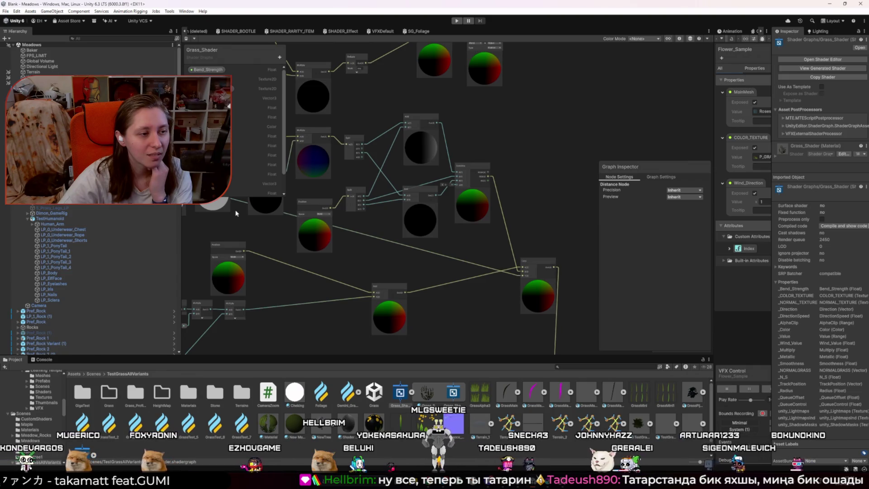
pyautogui.moveTo(288, 237); pyautogui.dragTo(324, 252)
pyautogui.scroll(3, 323, 262)
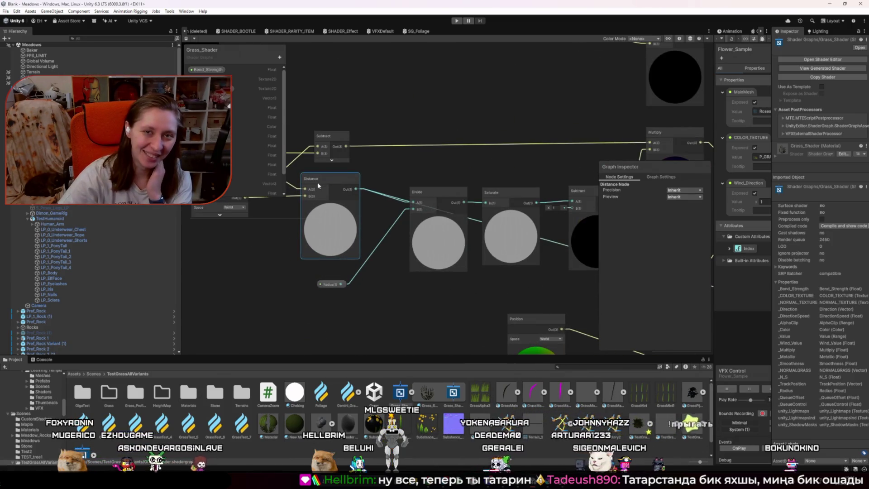
pyautogui.moveTo(317, 193)
pyautogui.mouseDown()
pyautogui.moveTo(384, 247)
pyautogui.moveTo(386, 235)
pyautogui.mouseUp()
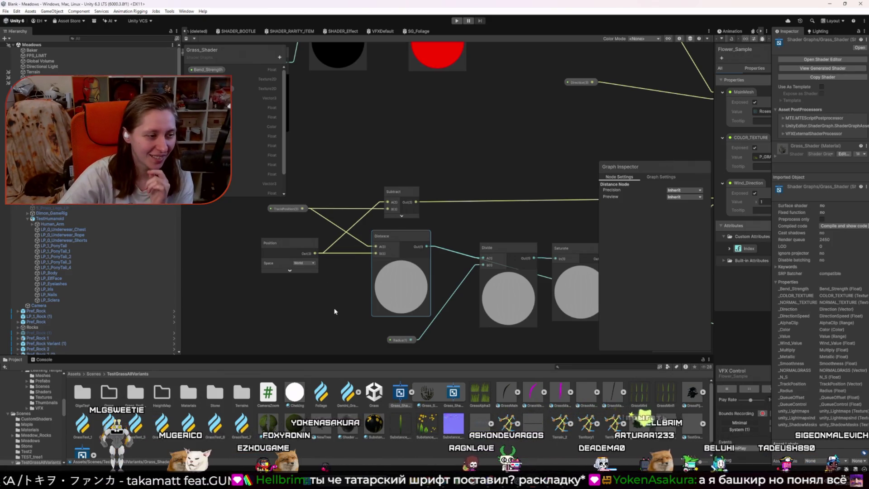
pyautogui.scroll(-3, 331, 309)
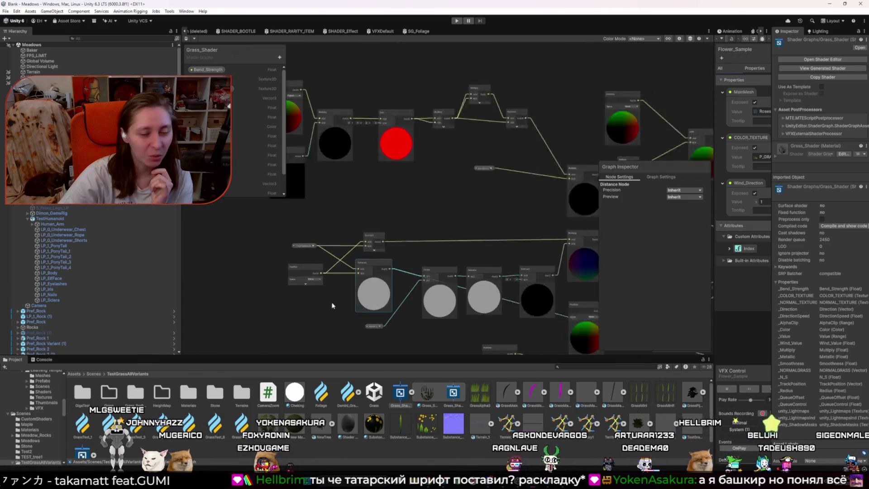
pyautogui.moveTo(382, 320); pyautogui.dragTo(292, 246)
pyautogui.moveTo(512, 254)
pyautogui.mouseDown()
pyautogui.moveTo(349, 294)
pyautogui.moveTo(339, 248)
pyautogui.moveTo(423, 258)
pyautogui.mouseUp()
pyautogui.scroll(3, 421, 260)
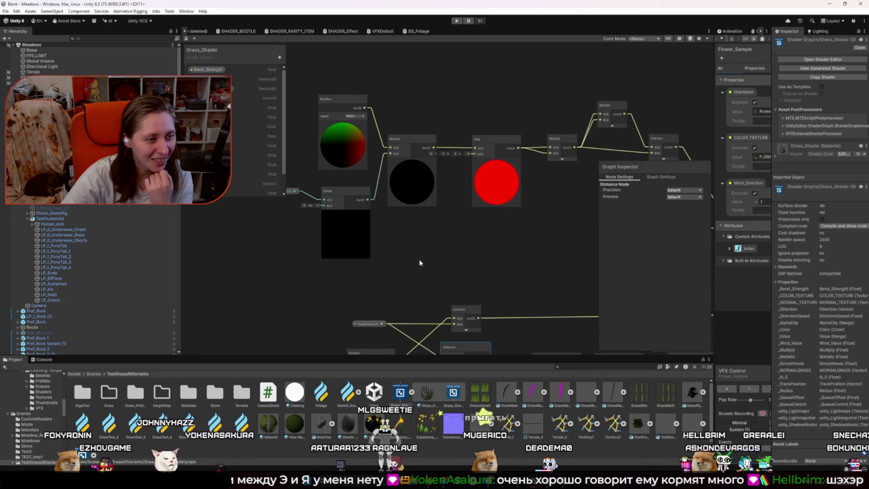
# Survey the rest of the network, including the nodes on the lower right
pyautogui.scroll(-4, 419, 262)
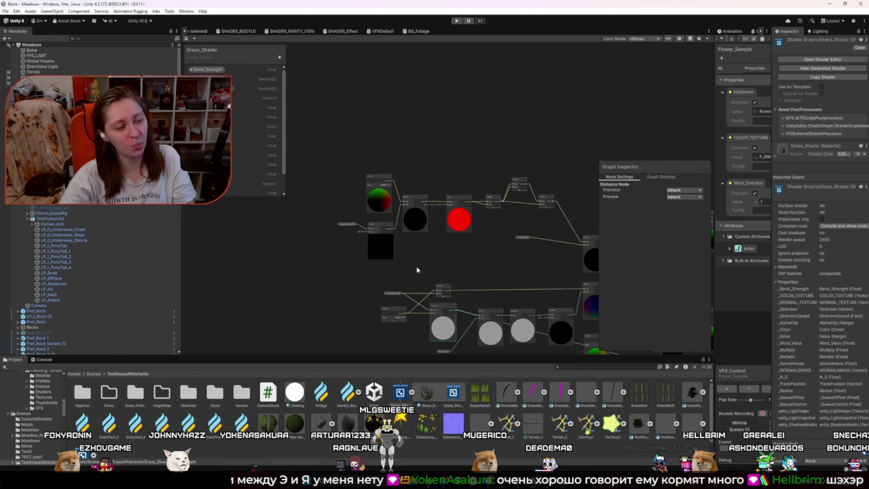
pyautogui.scroll(-2, 425, 274)
pyautogui.scroll(5, 518, 257)
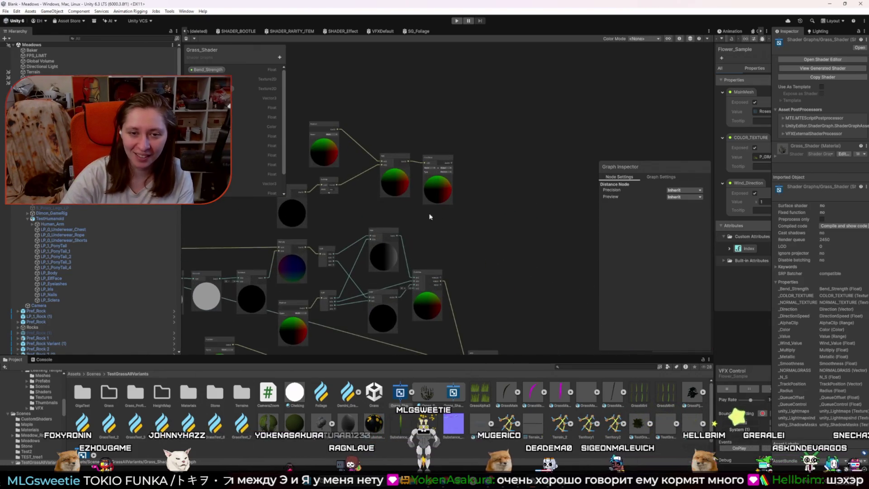
pyautogui.scroll(4, 330, 213)
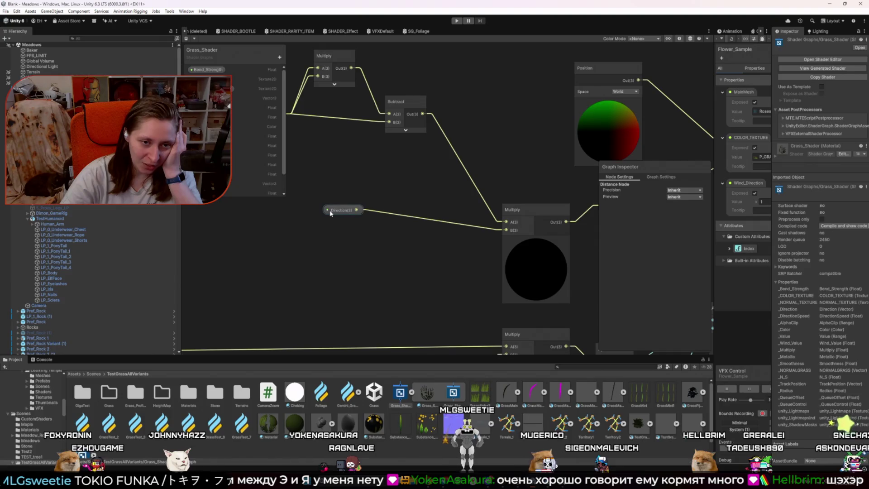
pyautogui.scroll(-7, 330, 211)
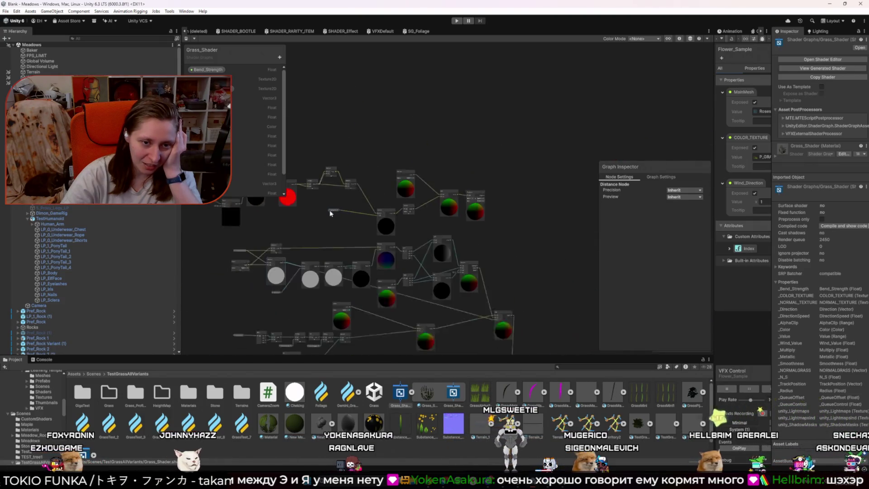
pyautogui.scroll(-2, 409, 105)
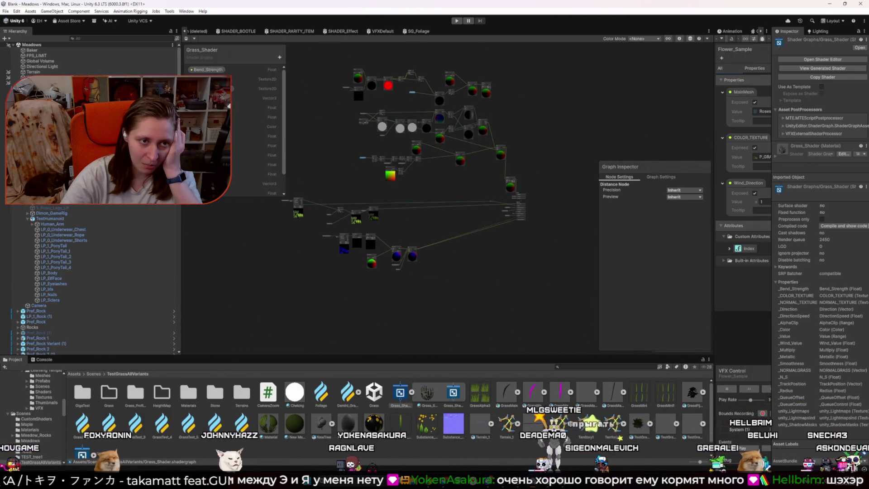
pyautogui.scroll(1, 326, 66)
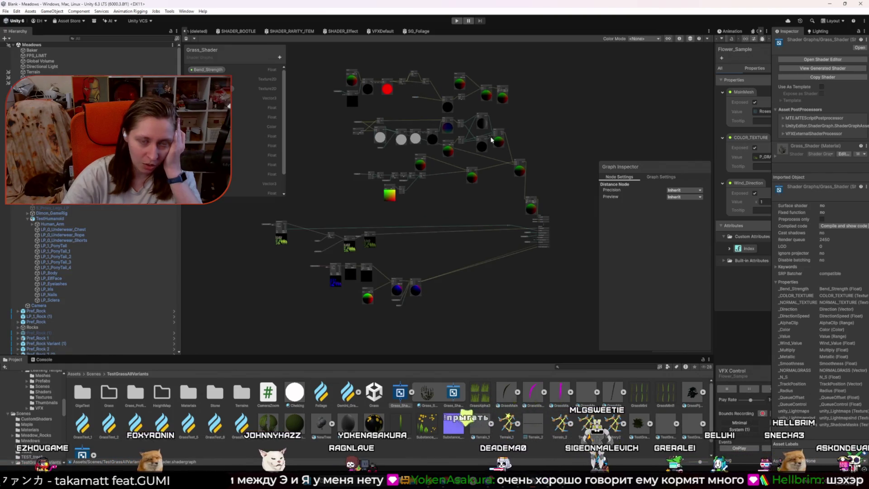
pyautogui.scroll(3, 489, 136)
pyautogui.scroll(3, 493, 174)
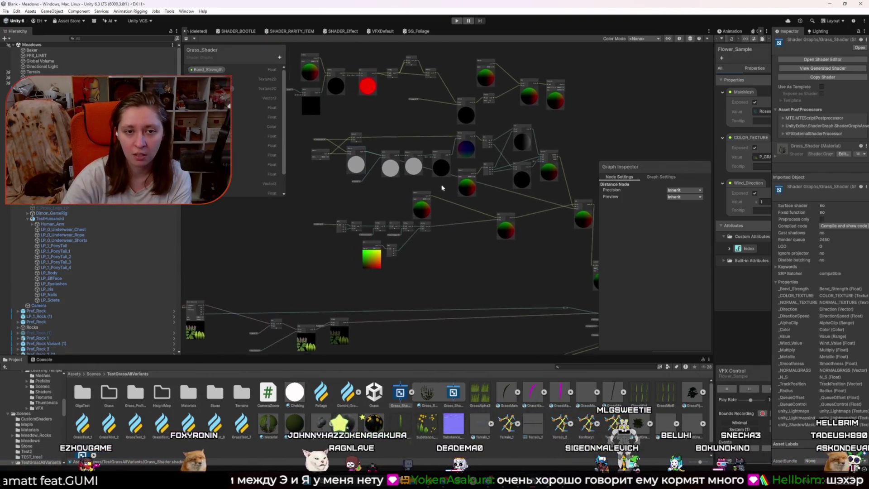
pyautogui.moveTo(363, 151); pyautogui.dragTo(375, 161)
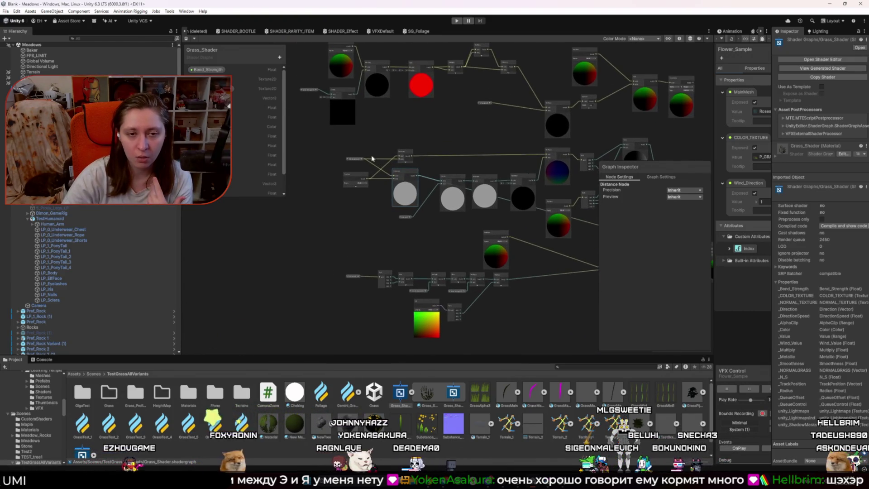
pyautogui.moveTo(461, 217); pyautogui.dragTo(371, 215)
pyautogui.moveTo(532, 223); pyautogui.dragTo(418, 195)
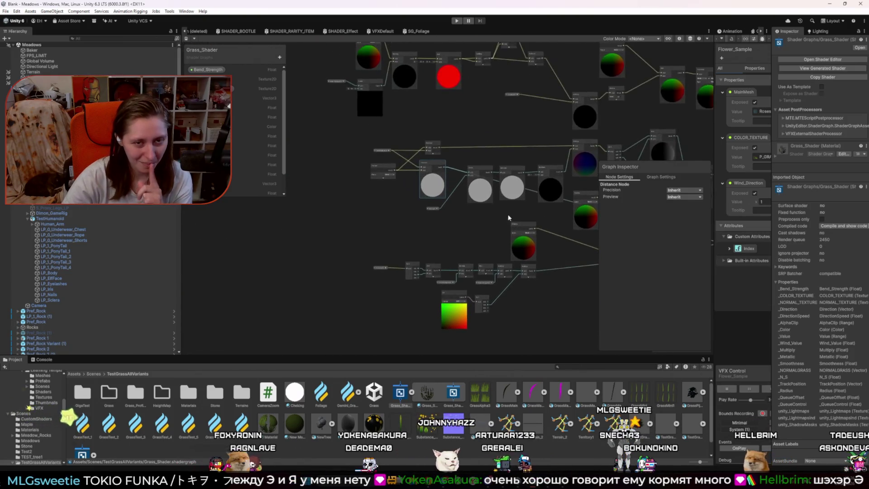
# Bring the Distance, Divide and Saturate nodes into view and nudge Distance slightly lower
pyautogui.scroll(3, 362, 181)
pyautogui.scroll(2, 349, 160)
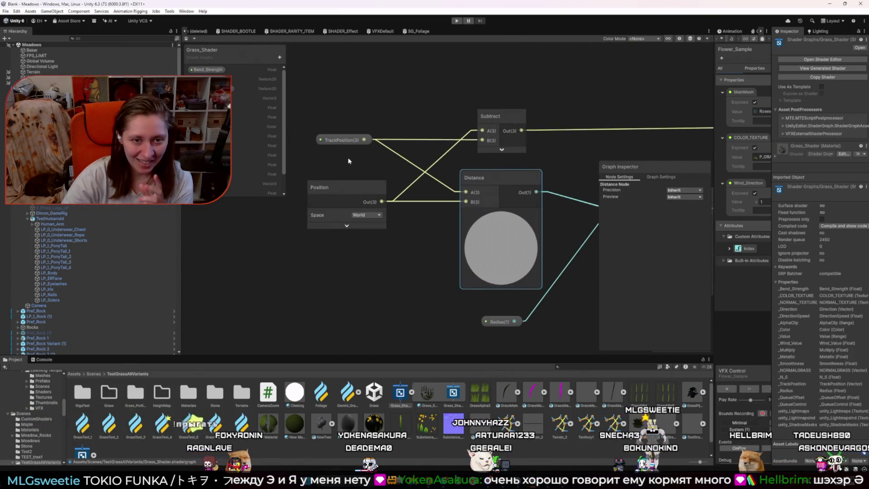
pyautogui.scroll(-6, 347, 161)
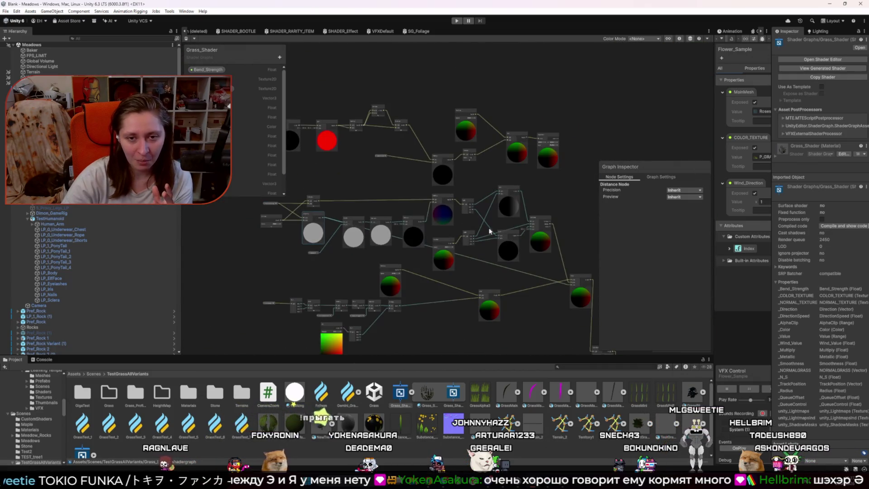
pyautogui.moveTo(545, 274); pyautogui.dragTo(499, 198)
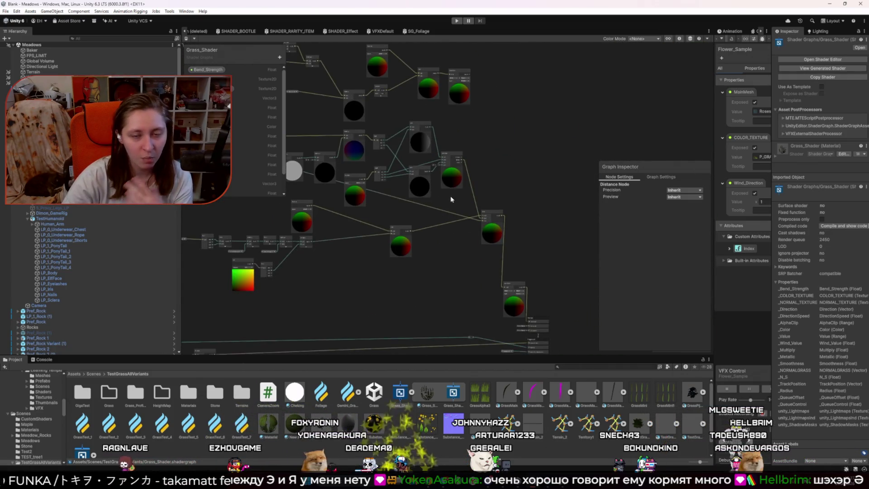
pyautogui.scroll(2, 482, 226)
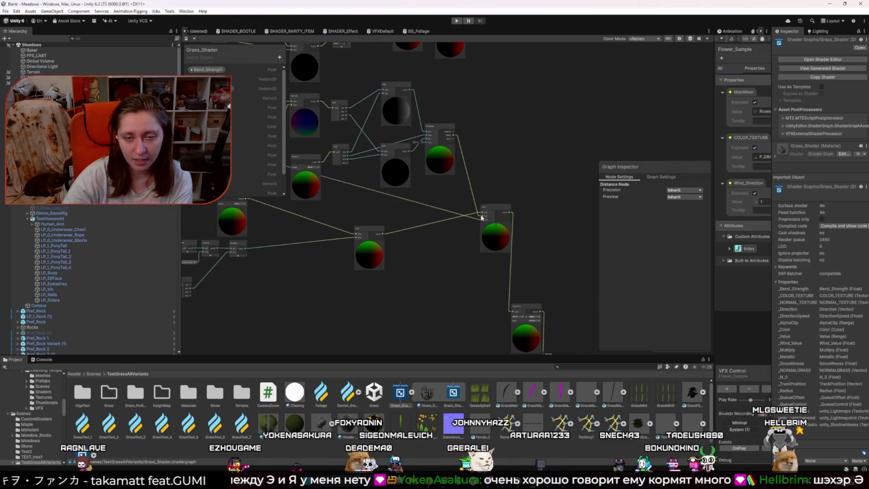
pyautogui.moveTo(296, 225); pyautogui.dragTo(547, 192)
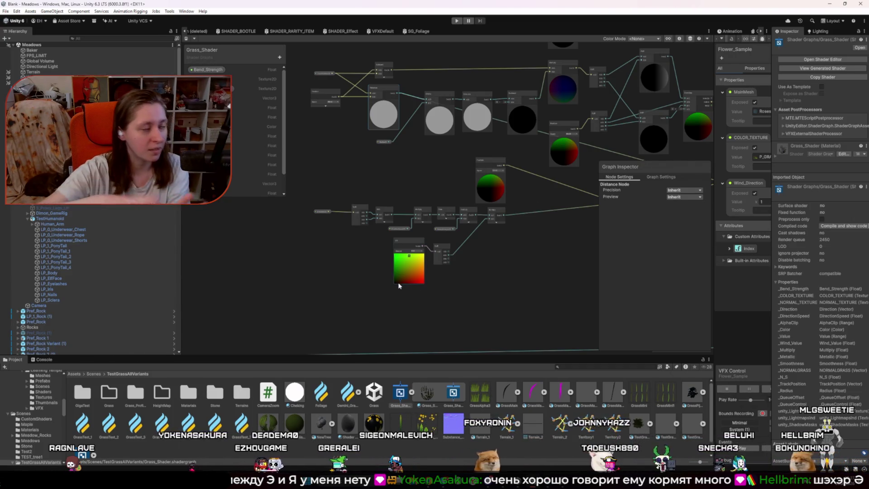
pyautogui.moveTo(508, 261); pyautogui.dragTo(265, 279)
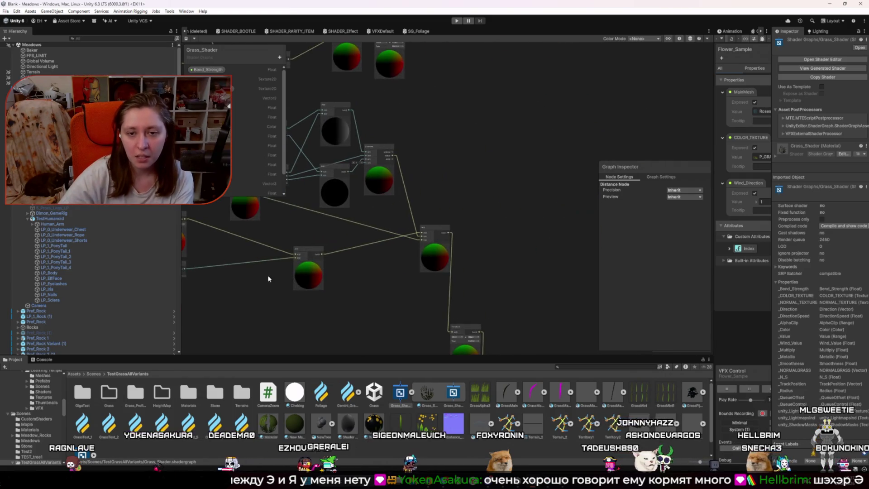
pyautogui.scroll(2, 413, 252)
pyautogui.moveTo(574, 296); pyautogui.dragTo(400, 222)
pyautogui.moveTo(339, 192); pyautogui.dragTo(336, 194)
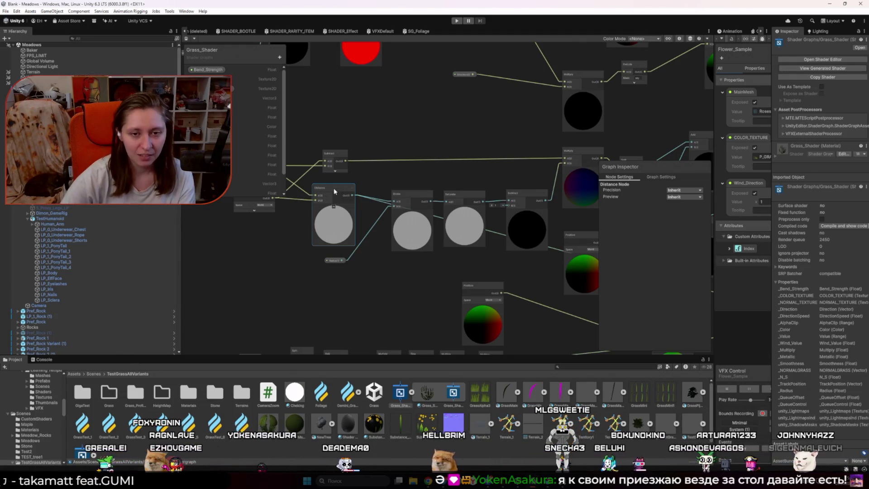
pyautogui.scroll(-3, 333, 189)
pyautogui.scroll(1, 432, 286)
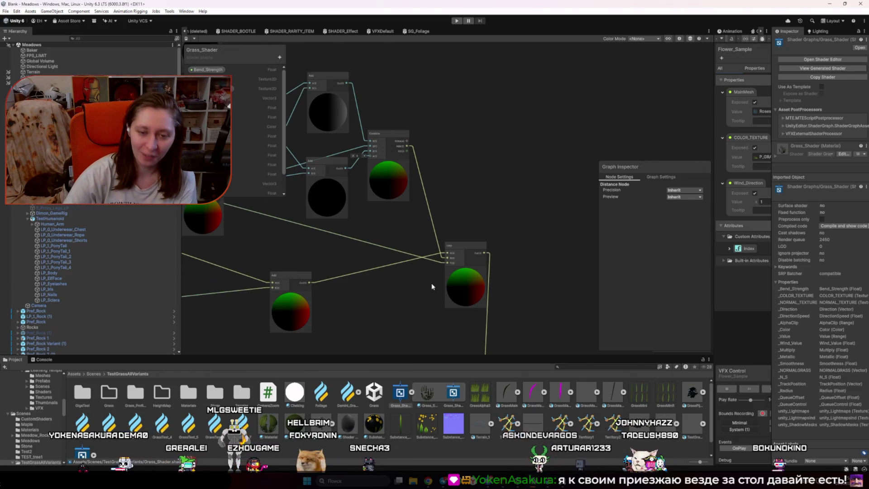
pyautogui.scroll(-3, 431, 284)
pyautogui.scroll(3, 469, 220)
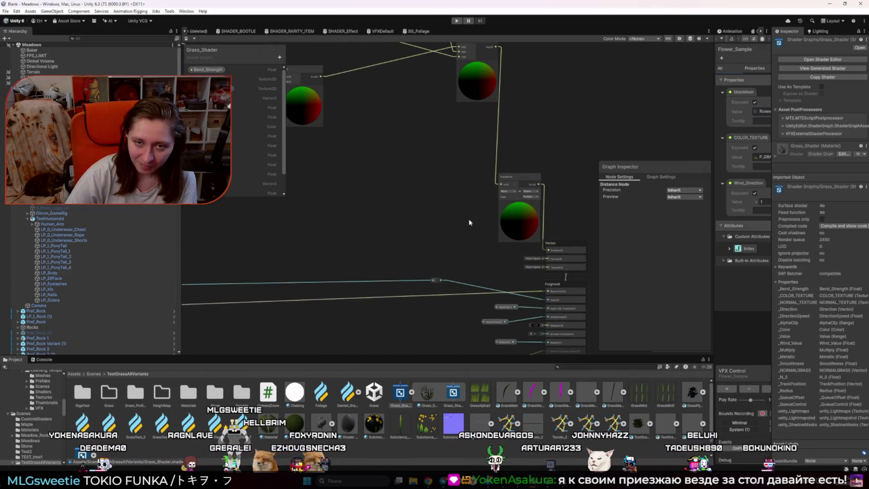
pyautogui.scroll(-2, 468, 221)
pyautogui.moveTo(451, 245); pyautogui.dragTo(491, 145)
pyautogui.scroll(3, 489, 189)
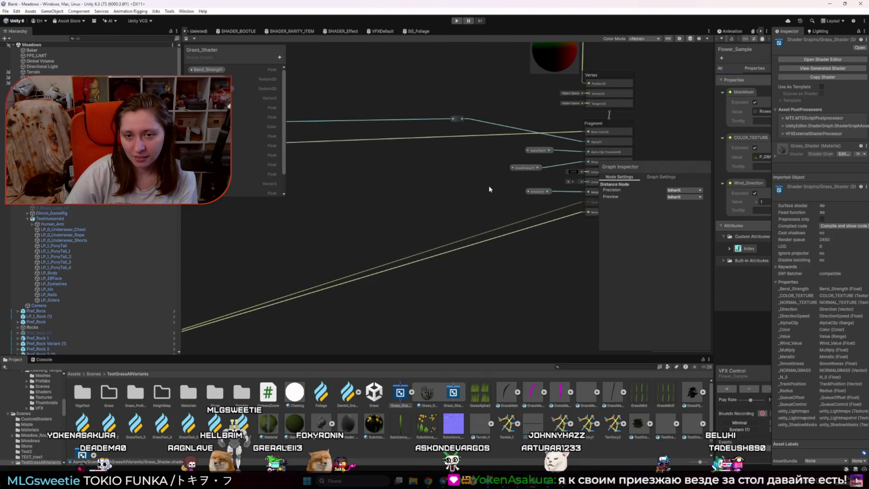
pyautogui.moveTo(518, 170); pyautogui.dragTo(519, 165)
pyautogui.scroll(-1, 349, 212)
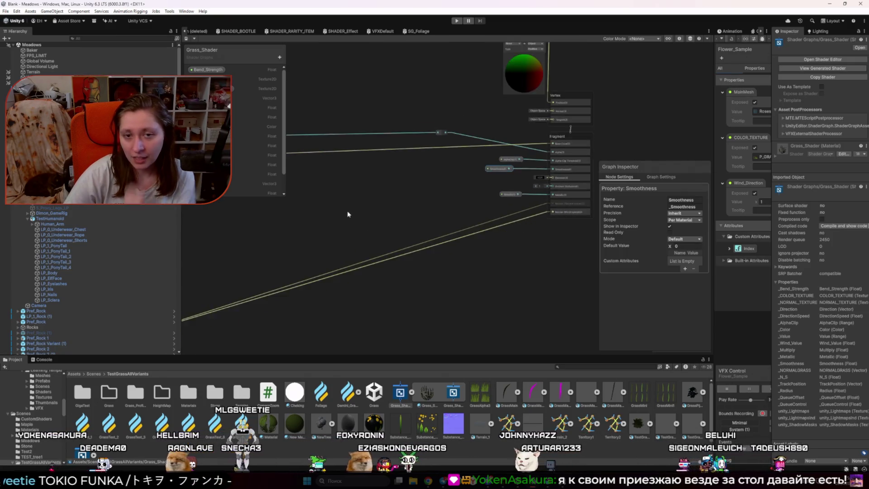
pyautogui.moveTo(349, 211); pyautogui.dragTo(442, 207)
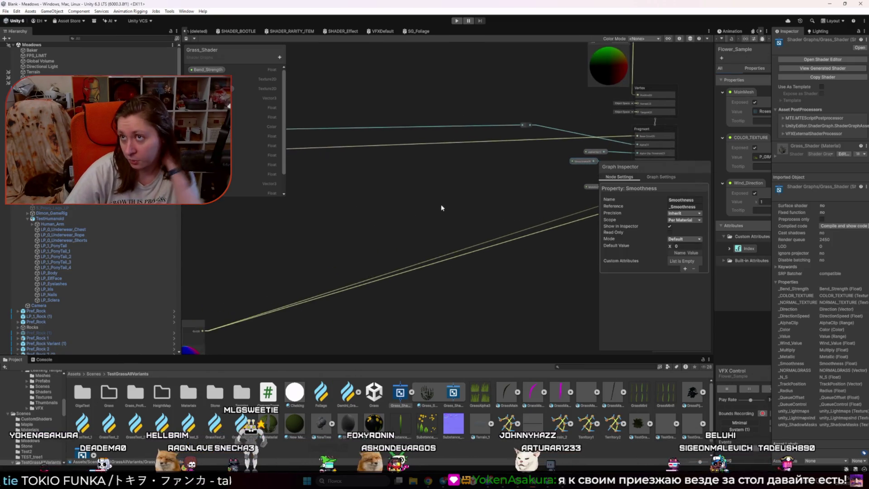
pyautogui.click(395, 218)
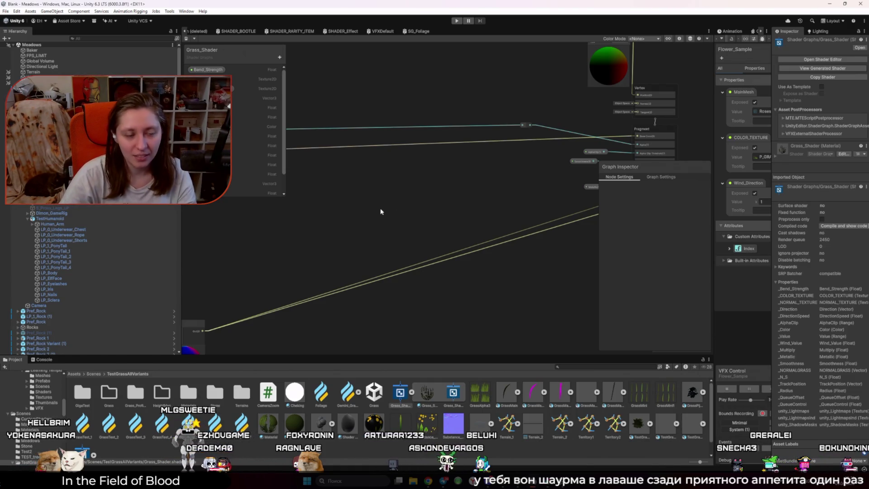
pyautogui.scroll(-10, 380, 207)
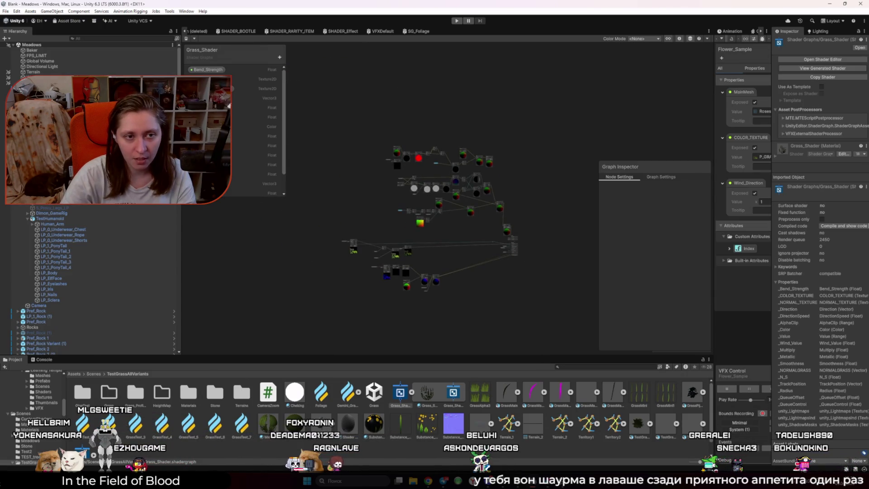
# Delete the upper cluster of nodes from the grass shader graph
pyautogui.scroll(3, 413, 180)
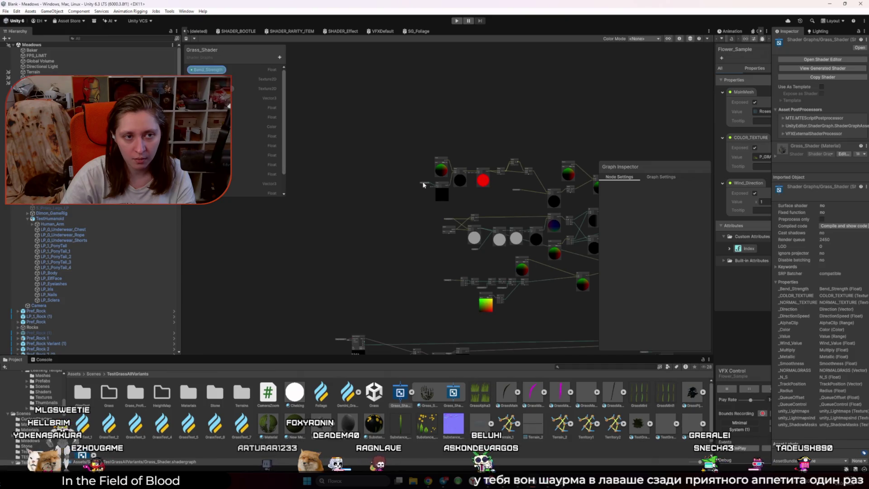
pyautogui.scroll(-3, 317, 131)
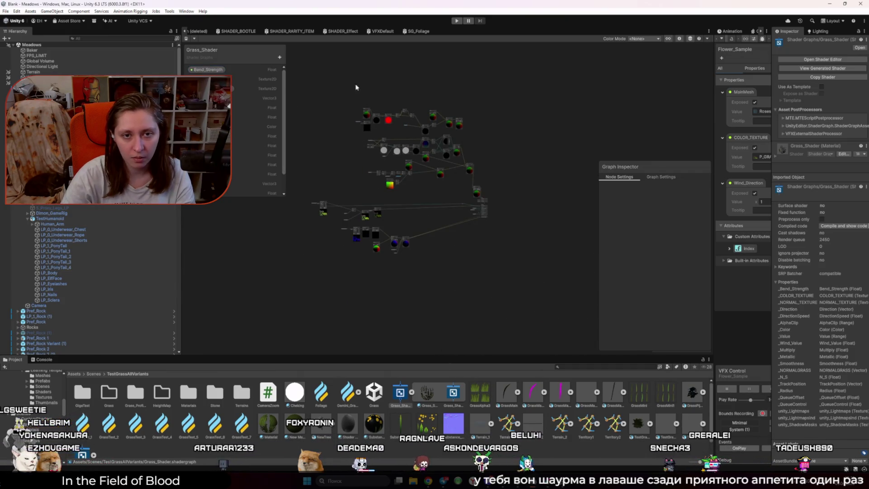
pyautogui.scroll(2, 347, 86)
pyautogui.moveTo(311, 96); pyautogui.dragTo(577, 177)
pyautogui.press('Delete')
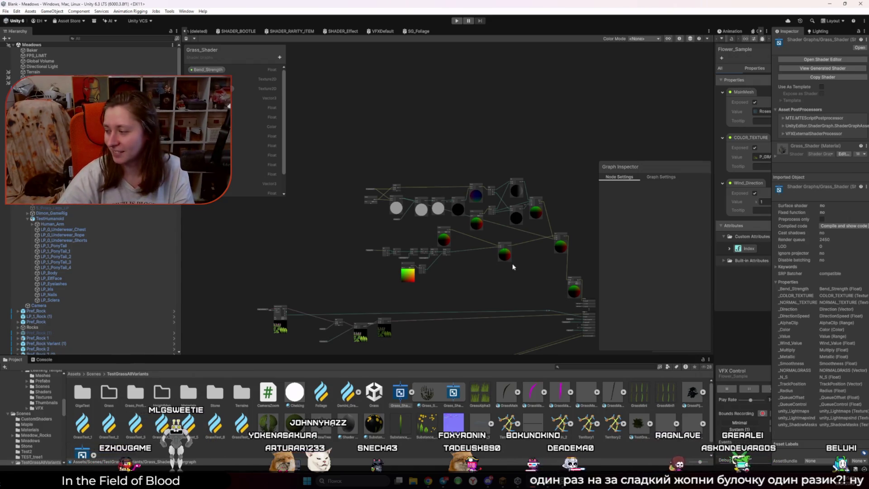
# Add a new Texture 2D property to the blackboard
pyautogui.scroll(8, 512, 274)
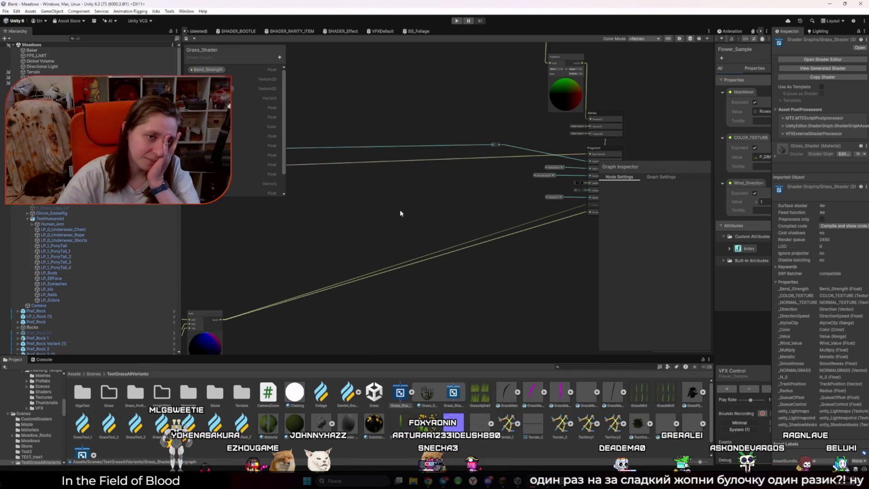
pyautogui.click(279, 57)
pyautogui.click(312, 127)
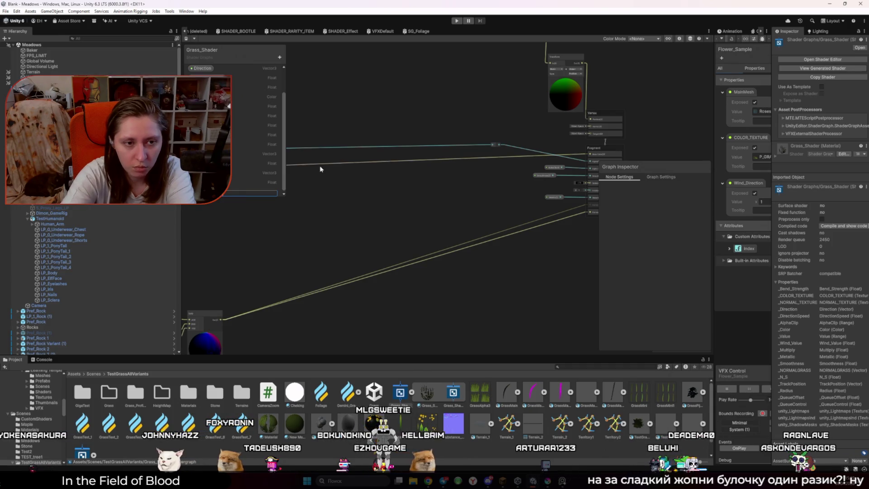
# Name the texture property MaskForEmission and place it on the graph canvas
pyautogui.press('Return')
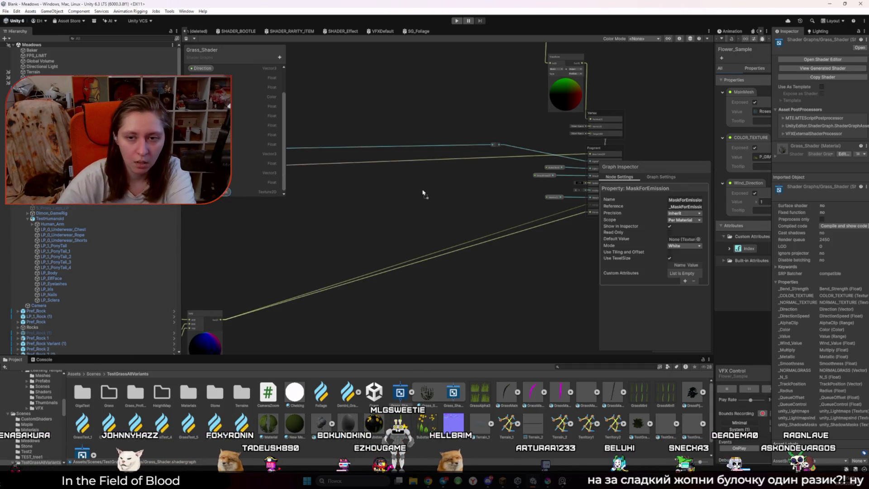
pyautogui.scroll(2, 422, 194)
pyautogui.moveTo(423, 193); pyautogui.dragTo(335, 220)
pyautogui.click(385, 234)
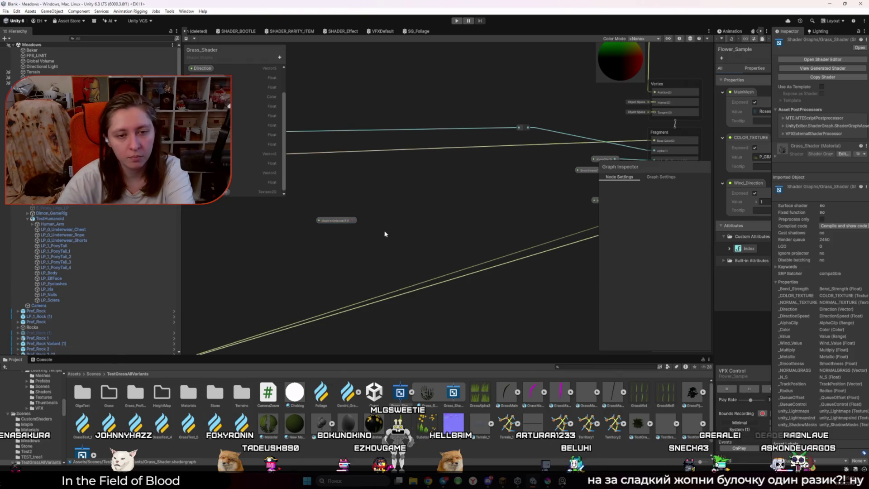
# Add a Sample Texture 2D node, discarding a stray Biplanar node, and arrange both nodes leftward
pyautogui.scroll(-3, 356, 227)
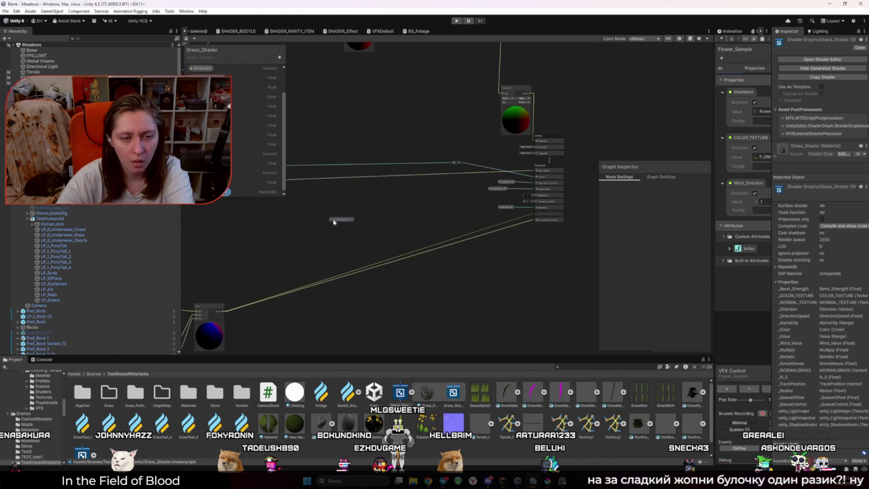
pyautogui.scroll(4, 334, 234)
pyautogui.scroll(-3, 334, 235)
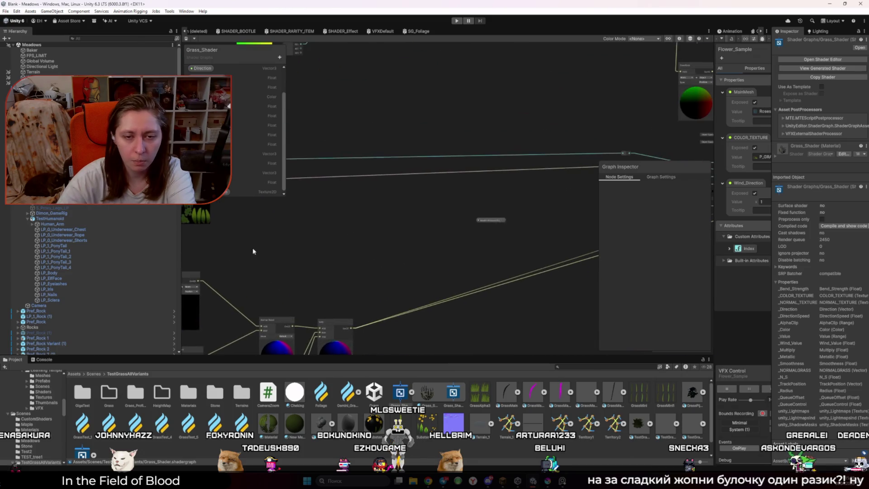
pyautogui.press('space')
pyautogui.write('sampl')
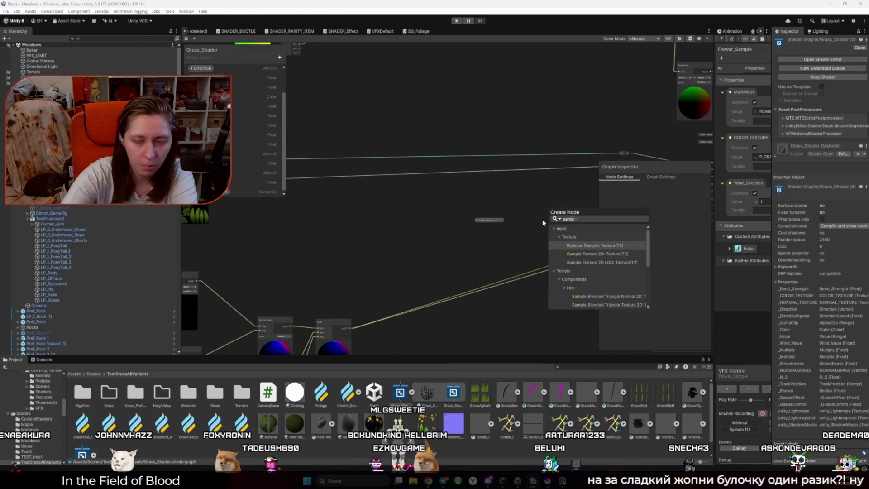
pyautogui.press('Return')
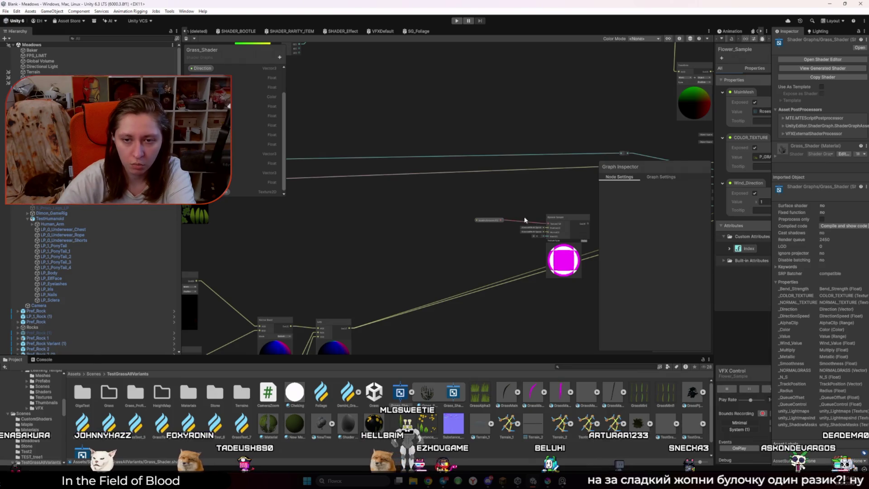
pyautogui.press('Delete')
pyautogui.press('space')
pyautogui.write('sample')
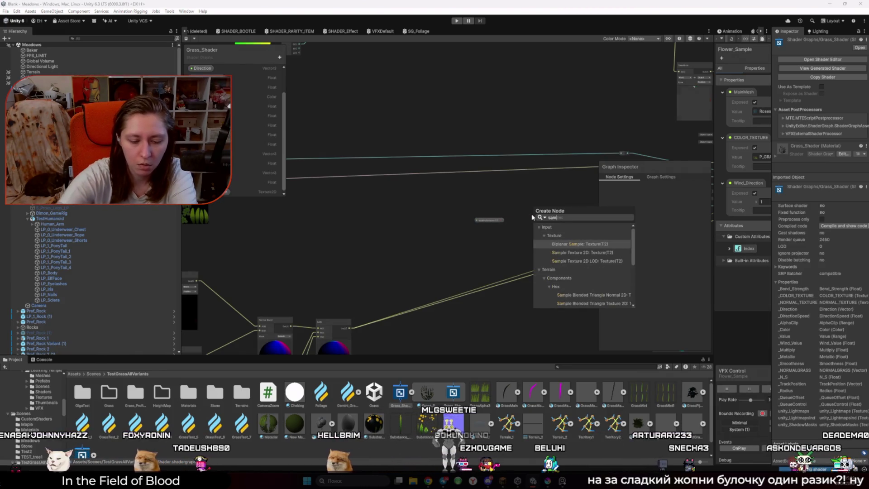
pyautogui.press('Return')
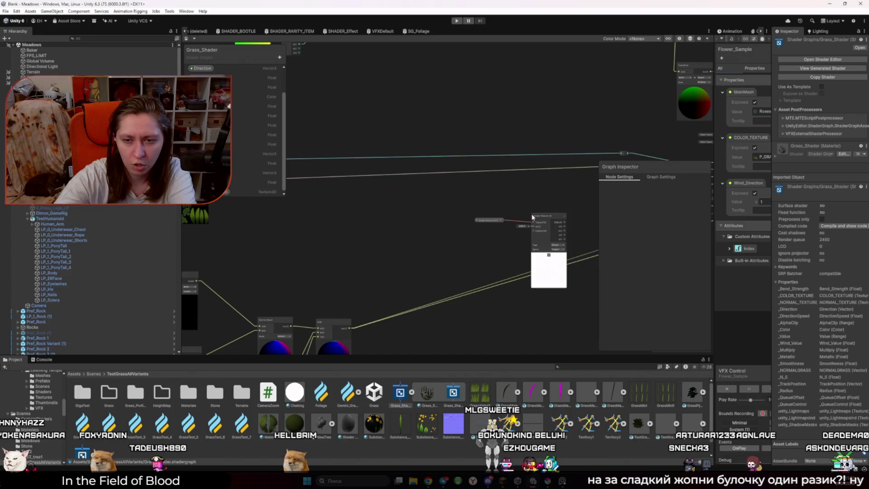
pyautogui.moveTo(489, 220); pyautogui.dragTo(398, 224)
pyautogui.moveTo(539, 216); pyautogui.dragTo(452, 212)
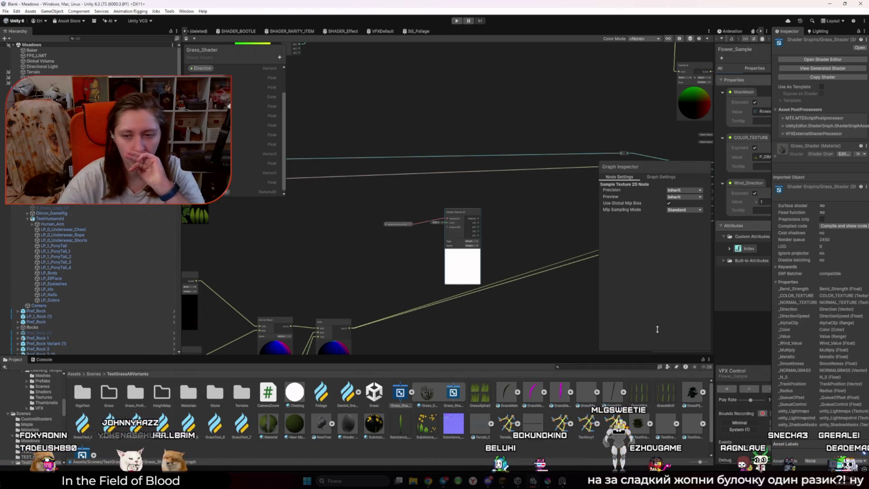
# Widen the graph view, show the PERFECT_GRASS folder's assets, and launch File Explorer
pyautogui.moveTo(714, 278); pyautogui.dragTo(470, 278)
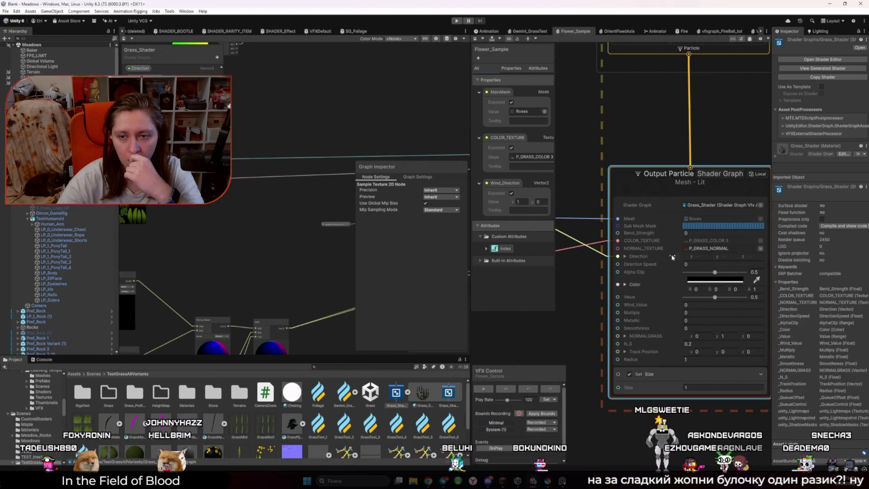
pyautogui.scroll(5, 36, 407)
pyautogui.click(32, 372)
pyautogui.moveTo(427, 480)
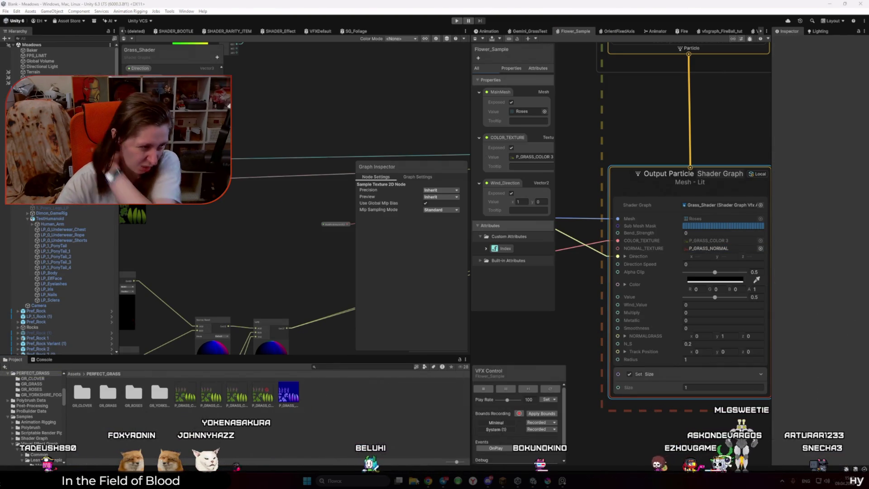
pyautogui.click(413, 480)
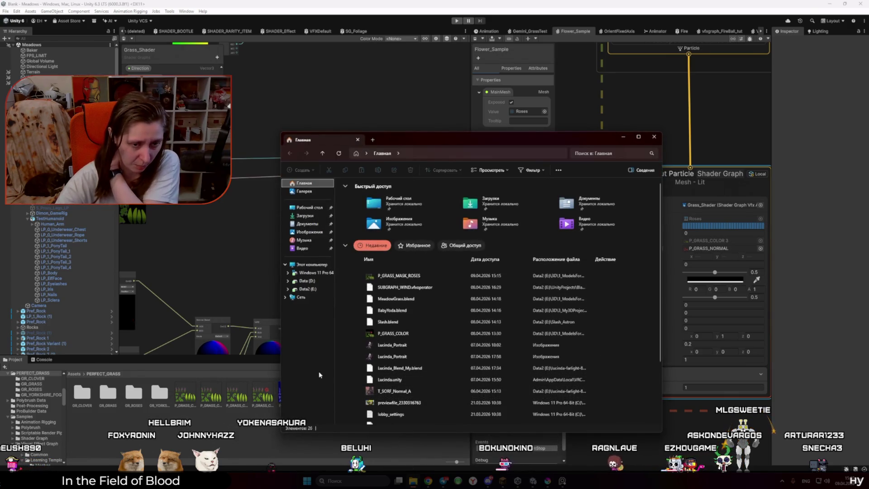
# Open the Data2 (E:) drive in File Explorer's navigation pane
pyautogui.click(324, 289)
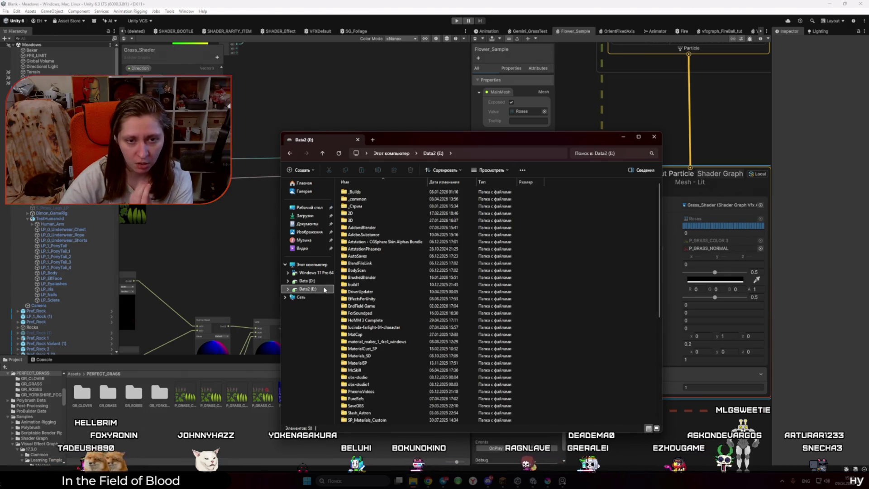
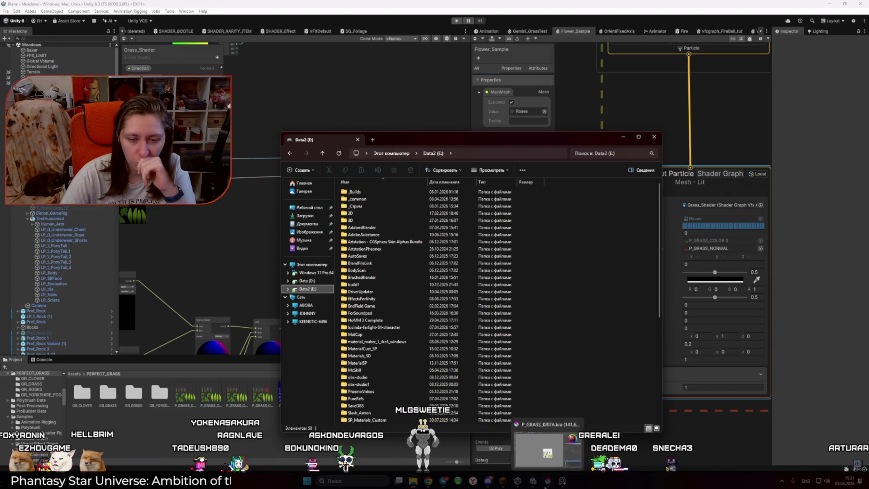
# Paint over the grass tufts, clovers and purple reed tips in black on the Krita canvas
pyautogui.hotkey('alt', 'Tab')
pyautogui.scroll(1, 491, 387)
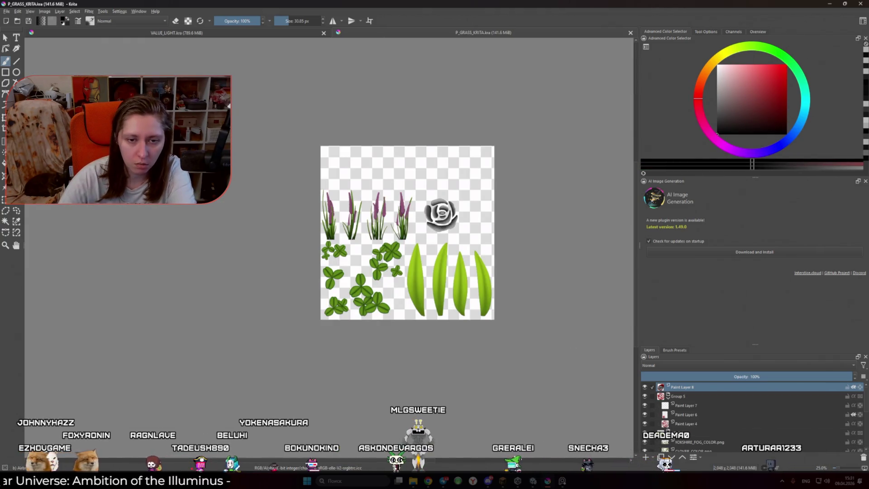
pyautogui.moveTo(402, 285); pyautogui.dragTo(368, 311)
pyautogui.moveTo(426, 306)
pyautogui.mouseDown()
pyautogui.moveTo(472, 289)
pyautogui.moveTo(384, 260)
pyautogui.mouseUp()
pyautogui.click(674, 349)
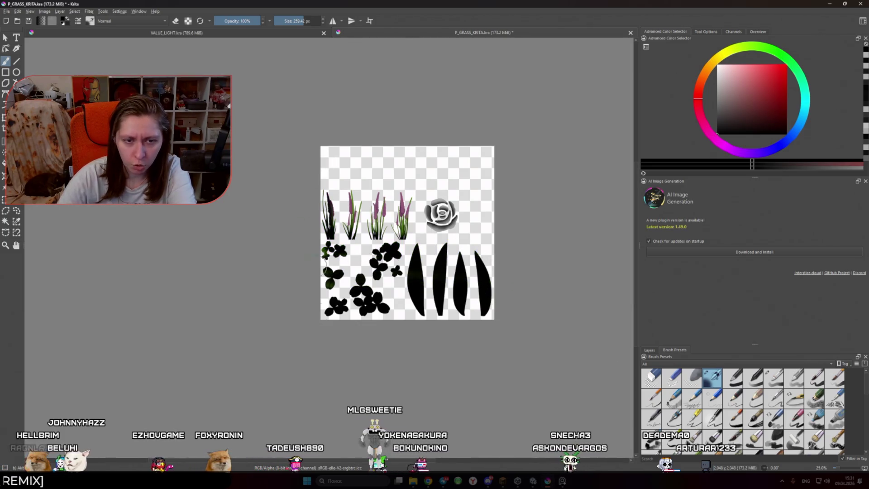
pyautogui.moveTo(385, 199); pyautogui.dragTo(402, 219)
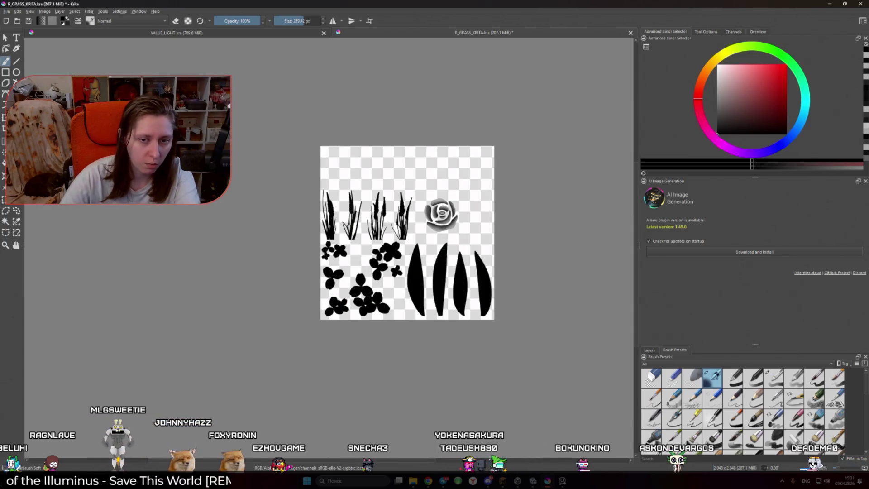
pyautogui.click(6, 11)
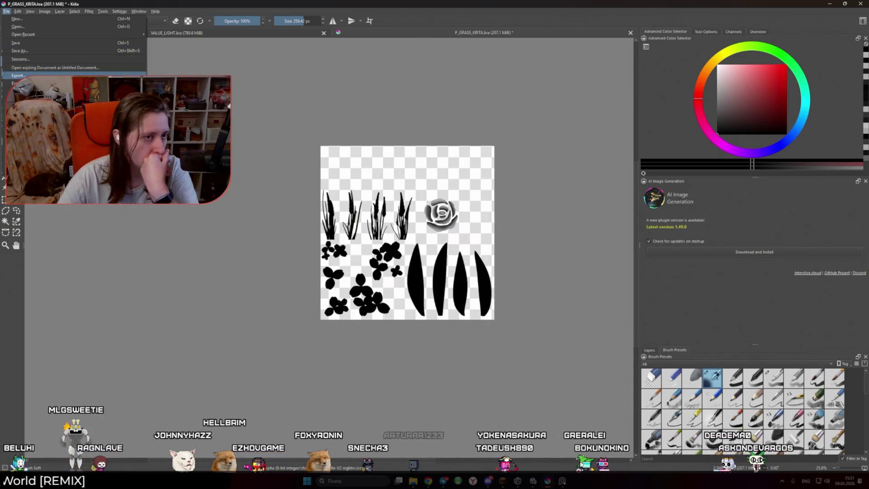
# Export the image as PNG over P_GRASS_MASK_ROSES and dismiss the save error
pyautogui.click(18, 75)
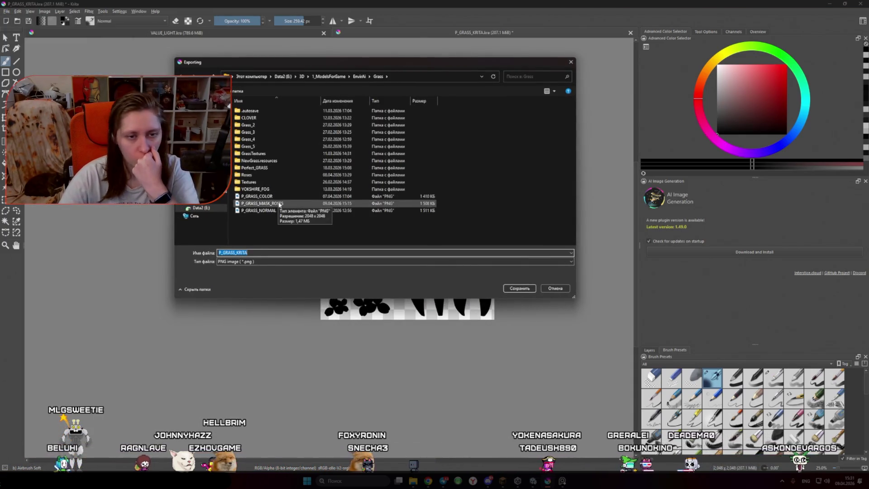
pyautogui.click(262, 203)
pyautogui.click(518, 288)
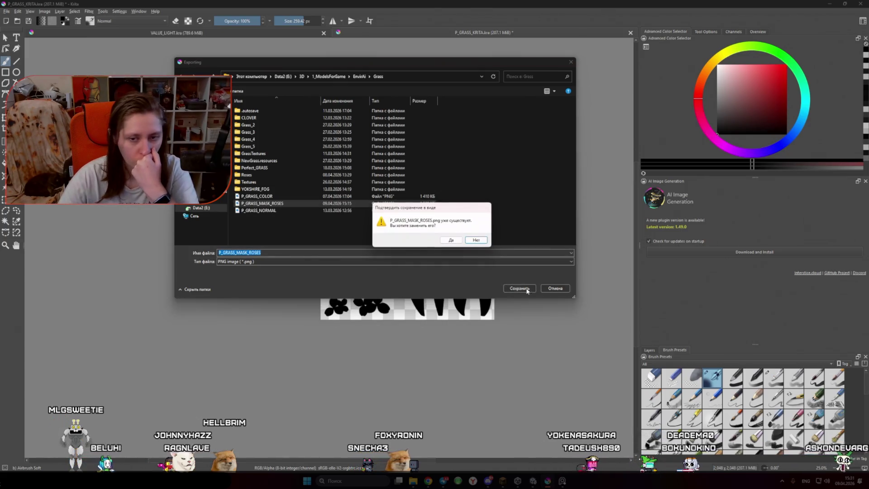
pyautogui.click(449, 240)
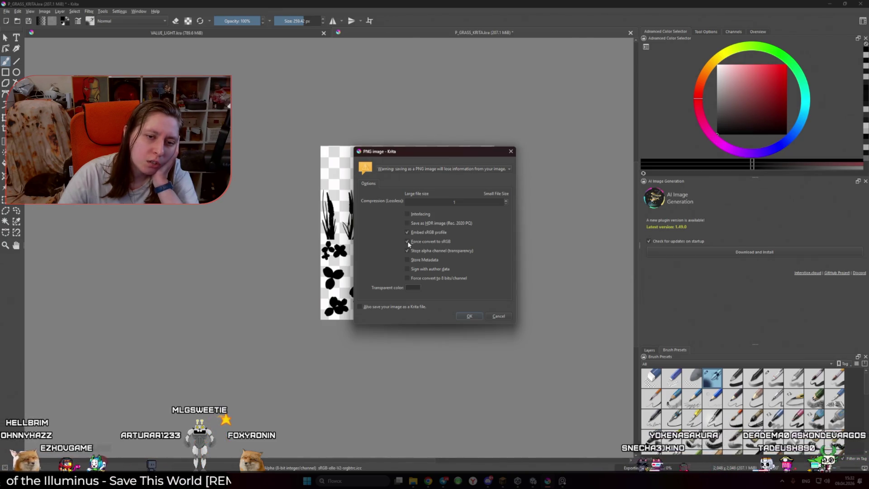
pyautogui.click(504, 312)
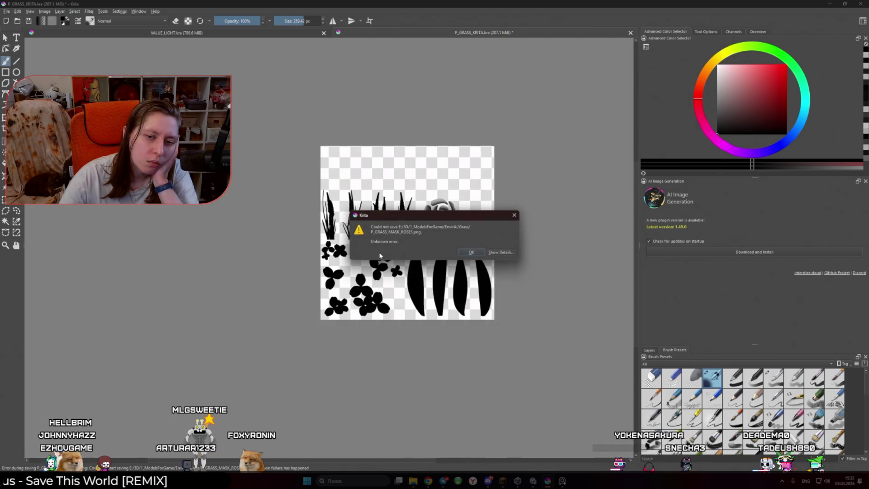
pyautogui.press('Return')
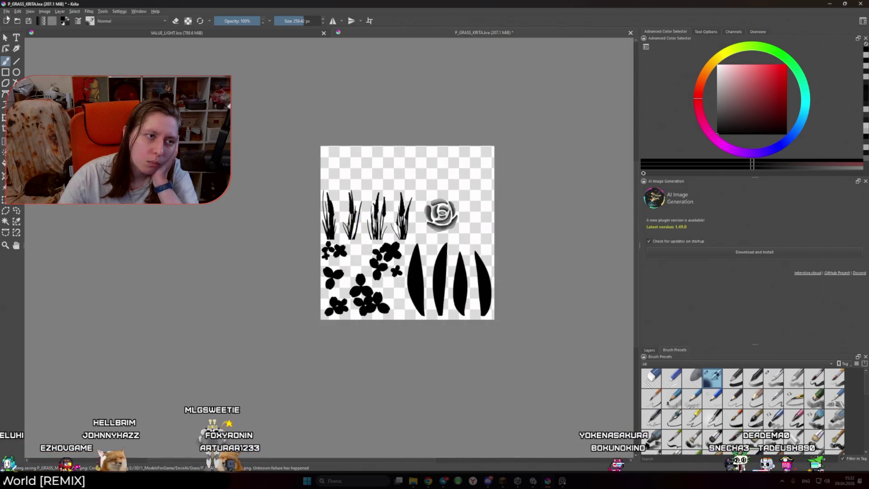
# Re-run the PNG export, replacing P_GRASS_MASK_ROSES.png and accepting the PNG options
pyautogui.click(4, 11)
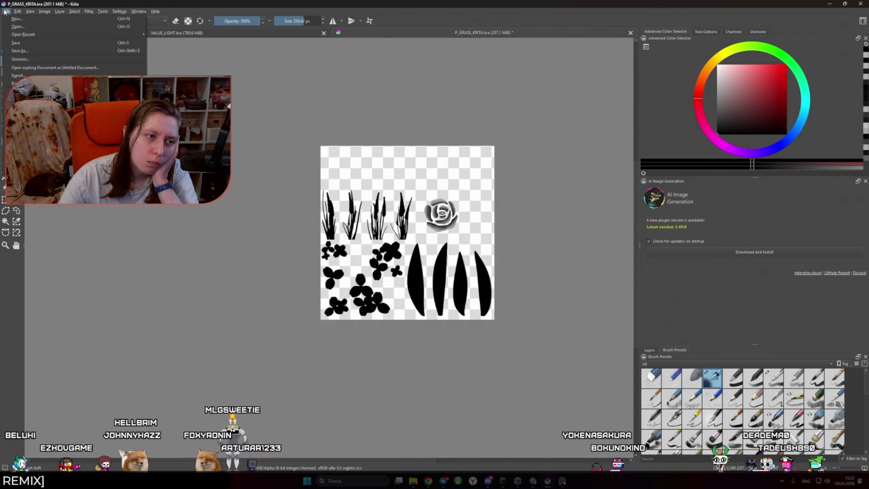
pyautogui.click(27, 70)
pyautogui.click(265, 203)
pyautogui.click(520, 289)
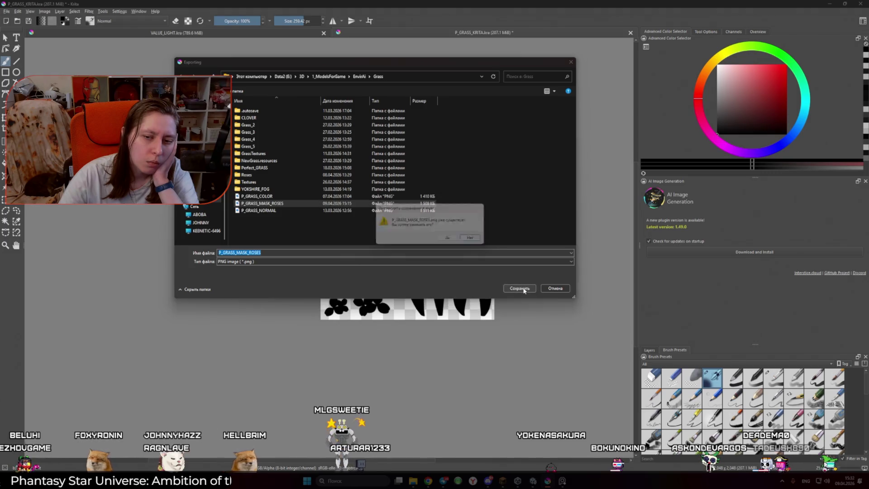
pyautogui.click(471, 238)
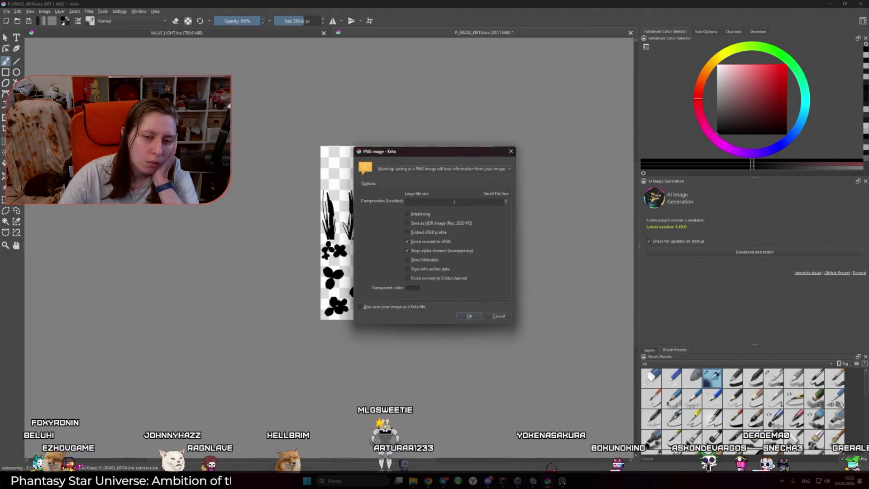
pyautogui.click(469, 316)
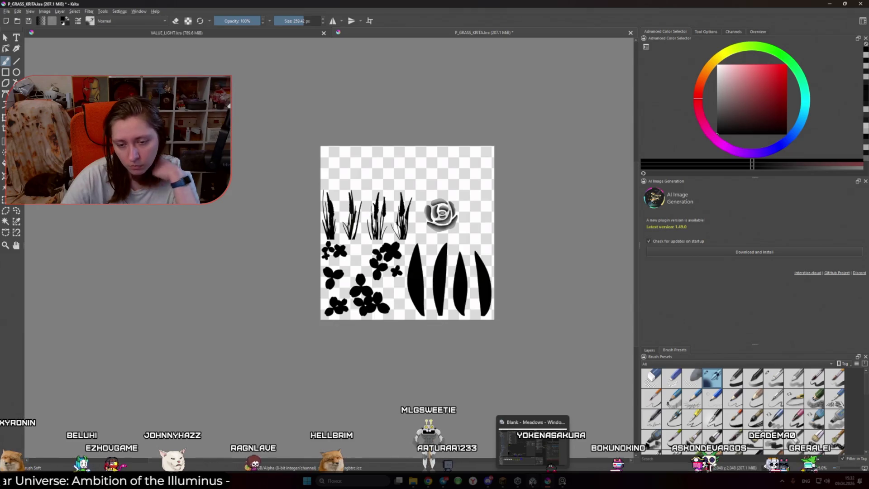
pyautogui.click(533, 481)
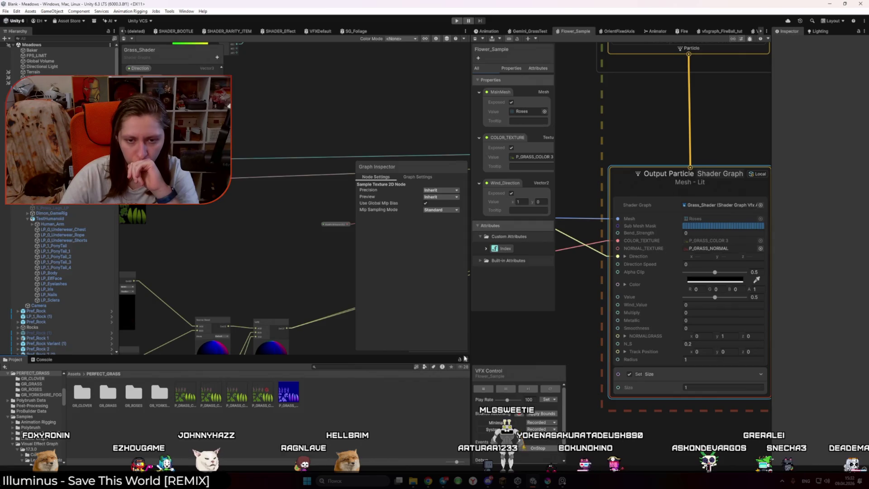
# Drag P_GRASS_MASK_ROSES from Data2 > 3D > 1_ModelsForGame > EnvirAi > Grass into Unity's PERFECT_GRASS folder
pyautogui.click(420, 481)
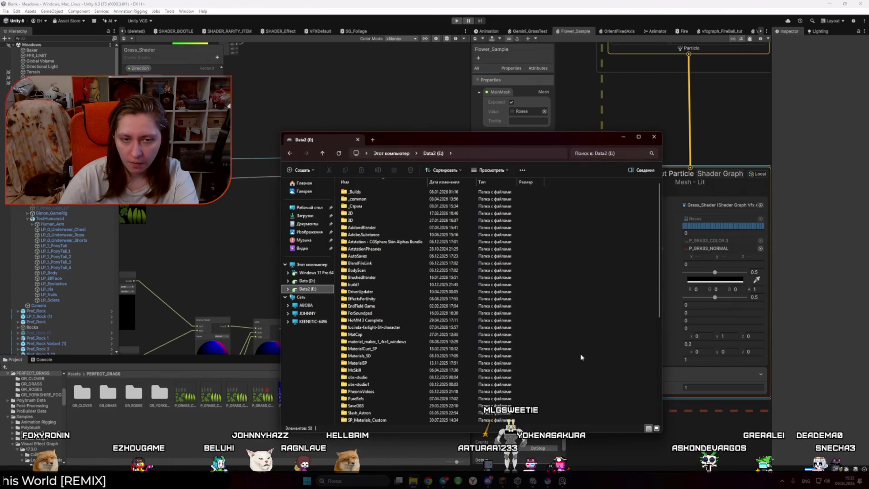
pyautogui.doubleClick(361, 220)
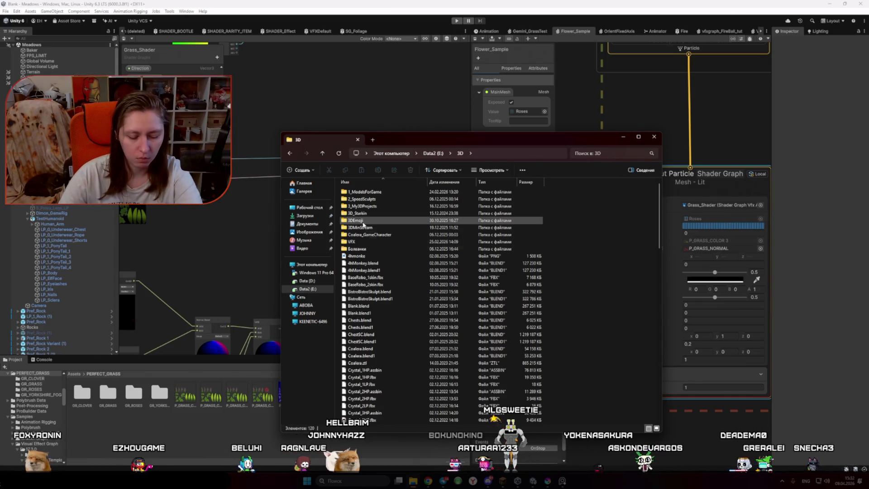
pyautogui.doubleClick(374, 192)
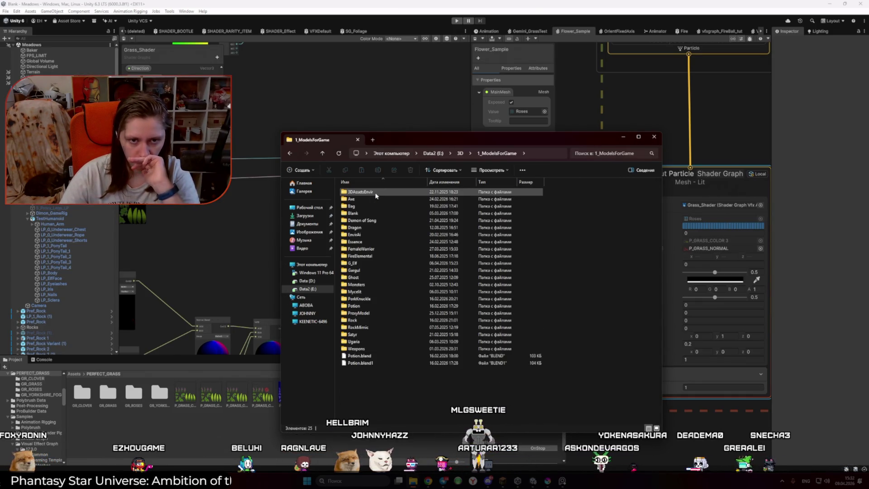
pyautogui.doubleClick(357, 234)
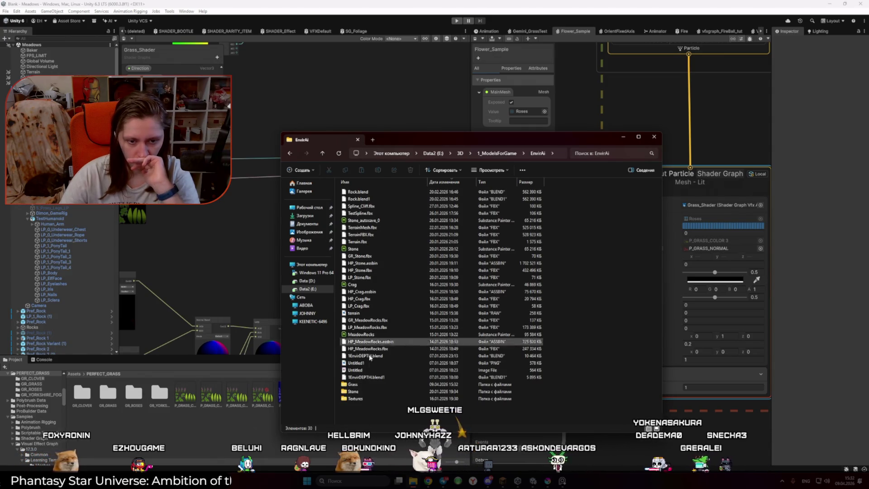
pyautogui.doubleClick(389, 384)
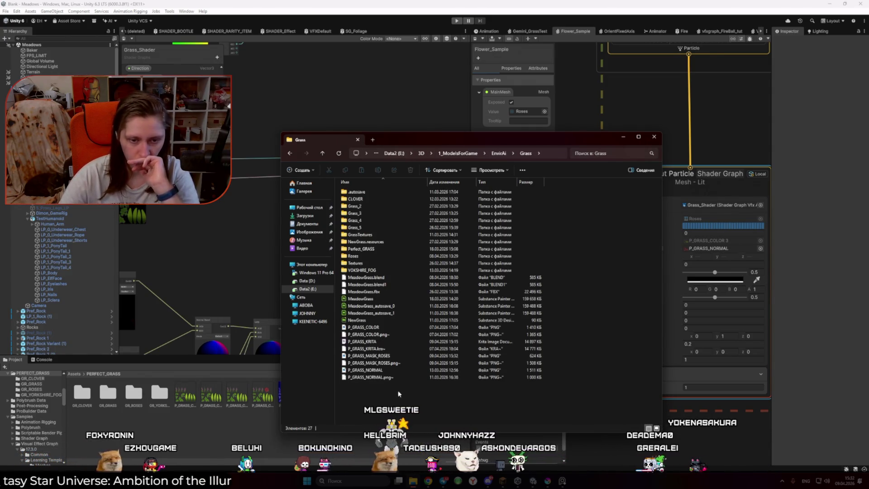
pyautogui.click(397, 357)
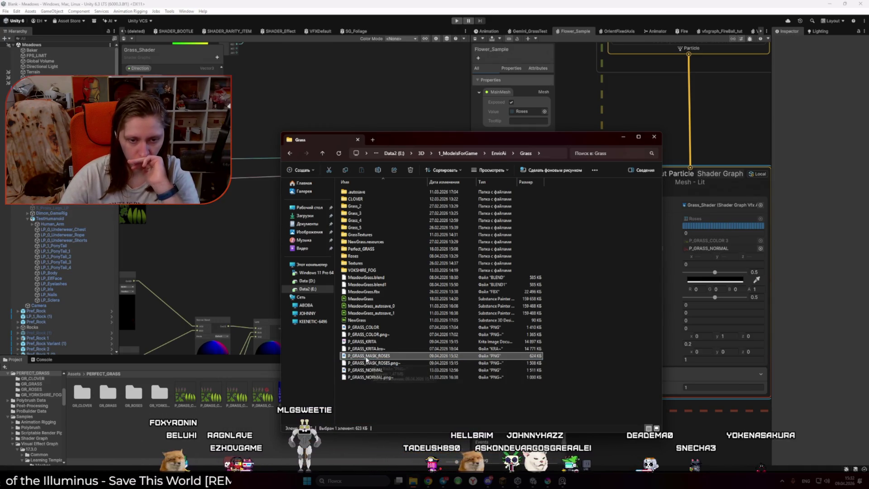
pyautogui.moveTo(290, 427); pyautogui.dragTo(297, 393)
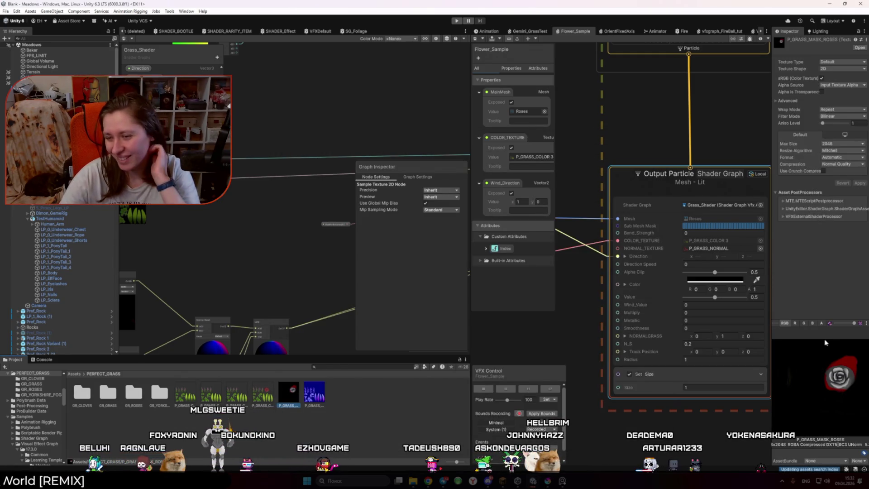
# Preview the rose mask's R, G, B and A channels in the Inspector, then return to Krita
pyautogui.click(803, 323)
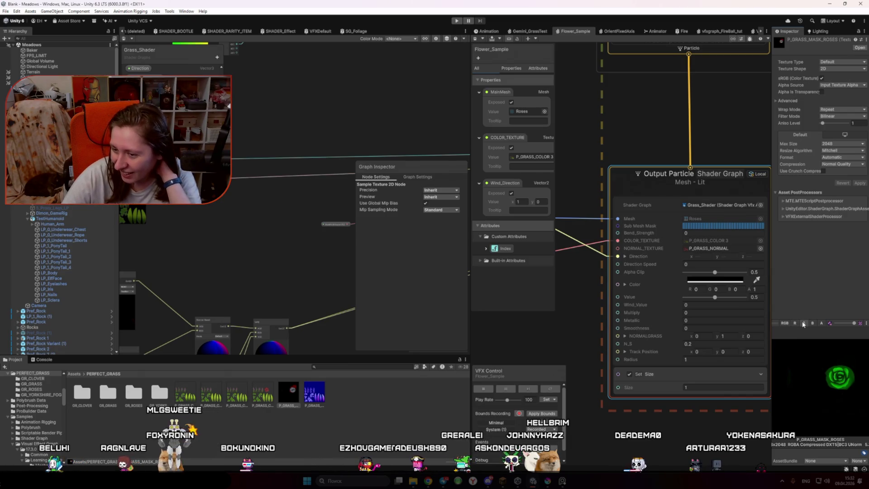
pyautogui.click(812, 323)
pyautogui.click(822, 323)
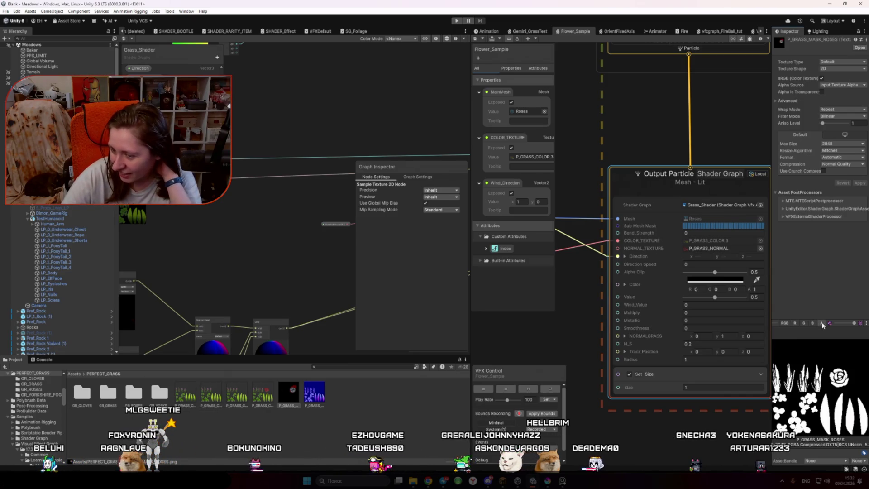
pyautogui.click(813, 324)
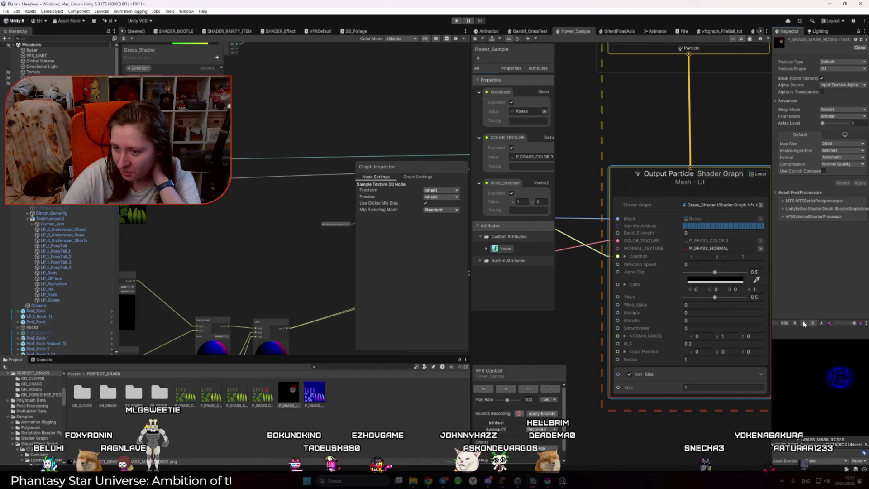
pyautogui.click(797, 323)
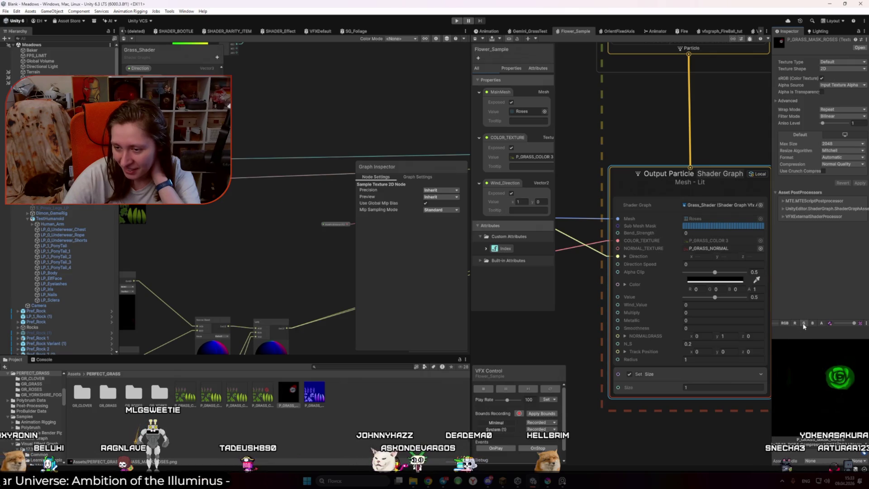
pyautogui.click(804, 324)
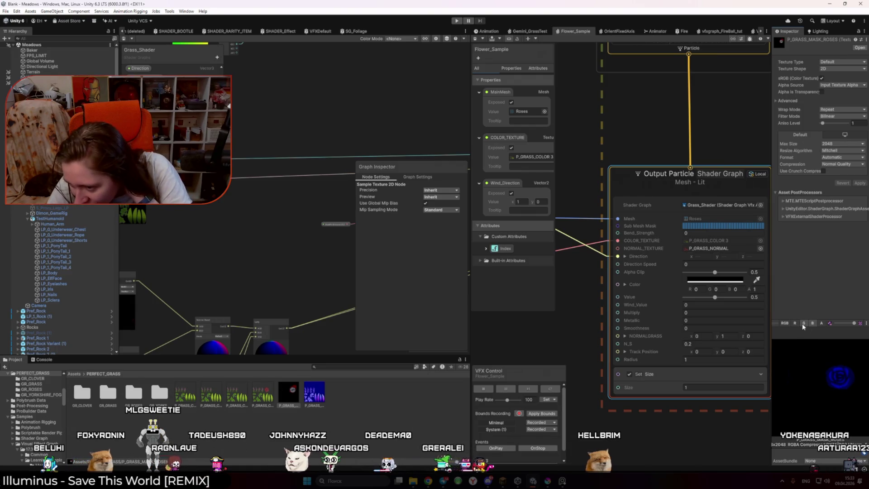
pyautogui.click(802, 324)
pyautogui.click(795, 323)
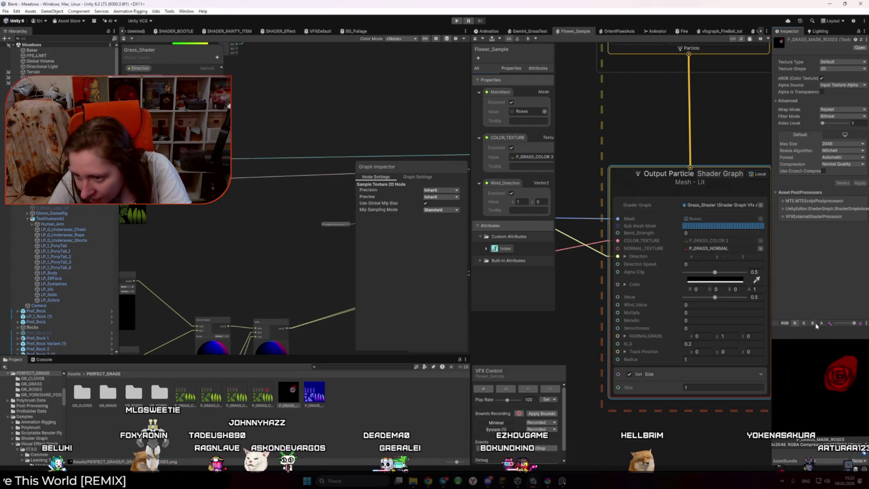
pyautogui.click(822, 323)
pyautogui.click(795, 323)
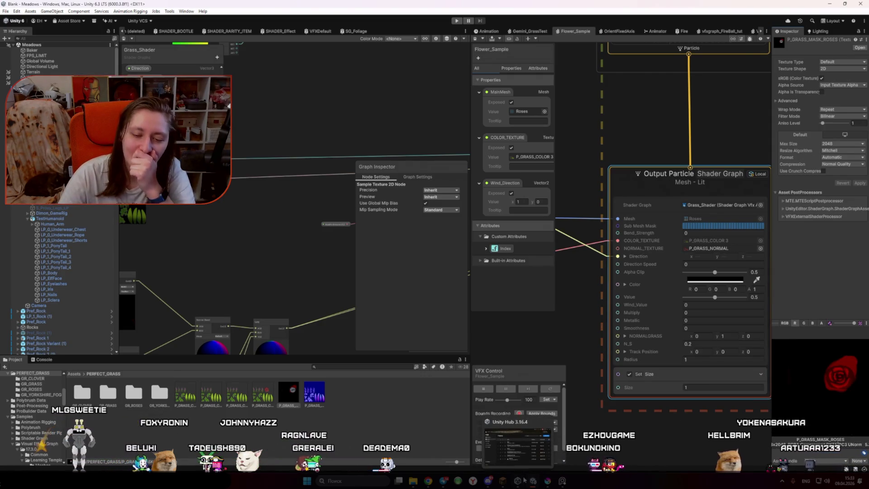
pyautogui.click(548, 480)
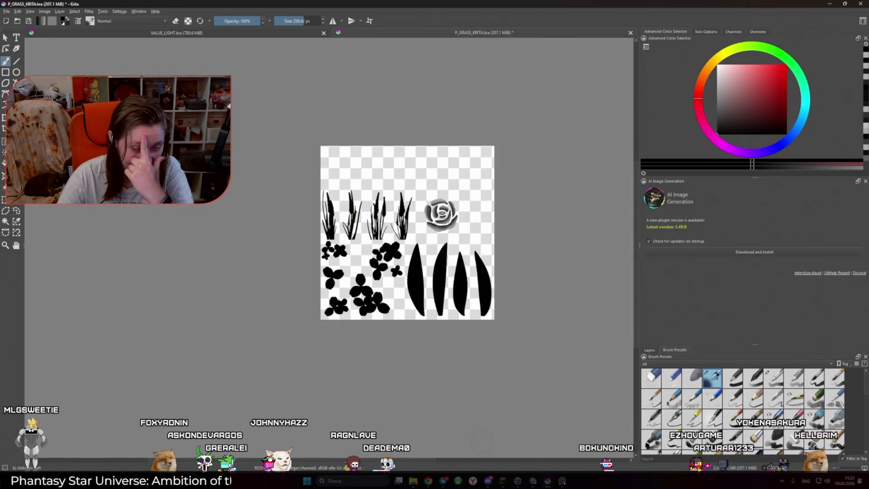
pyautogui.click(657, 351)
pyautogui.click(853, 387)
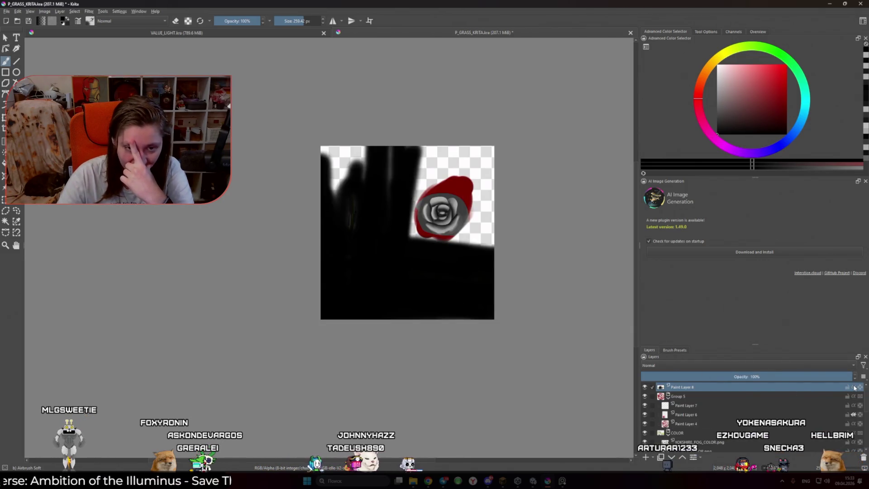
pyautogui.click(854, 387)
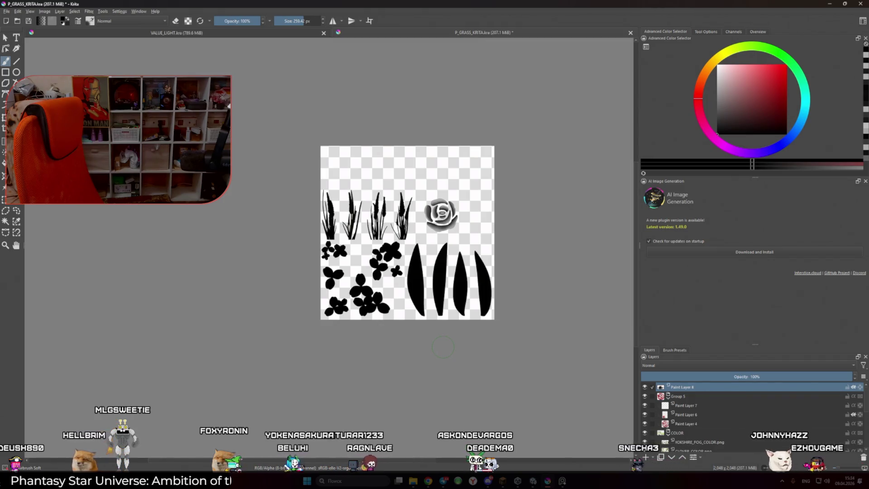
# Undo an accidental layer change made around Group 5's transparency mask
pyautogui.rightClick(683, 387)
pyautogui.click(635, 346)
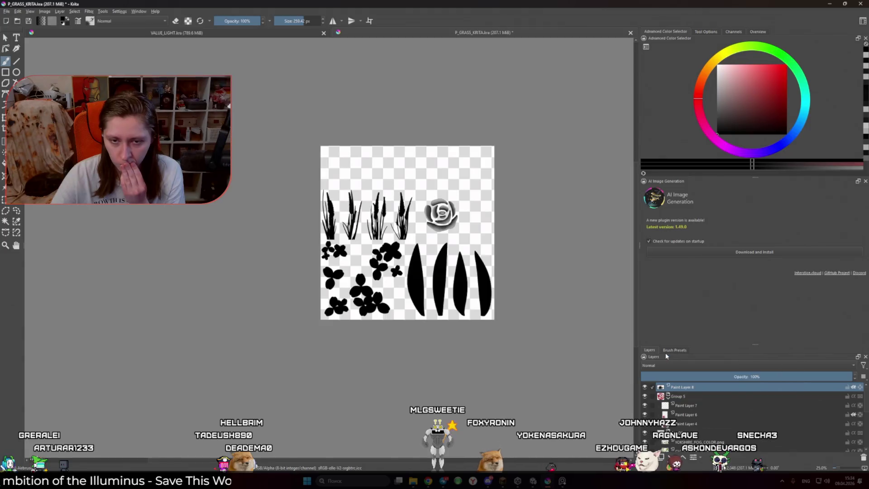
pyautogui.scroll(1, 461, 305)
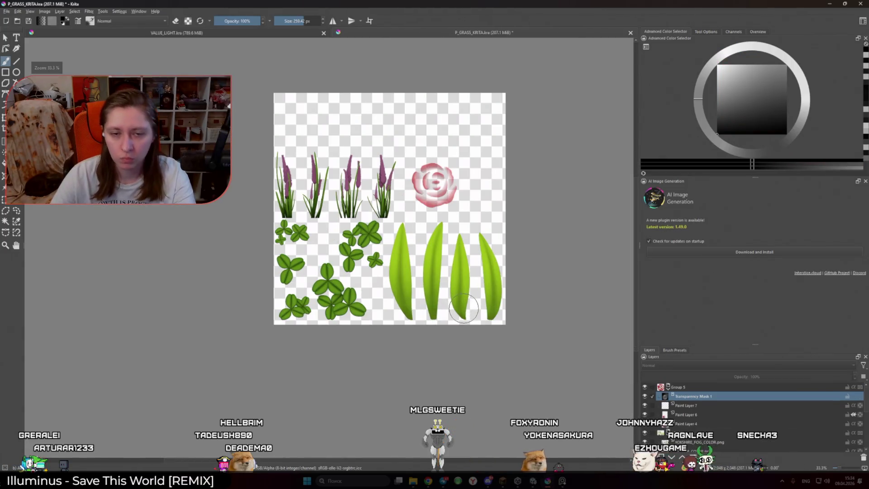
pyautogui.hotkey('ctrl', 'z')
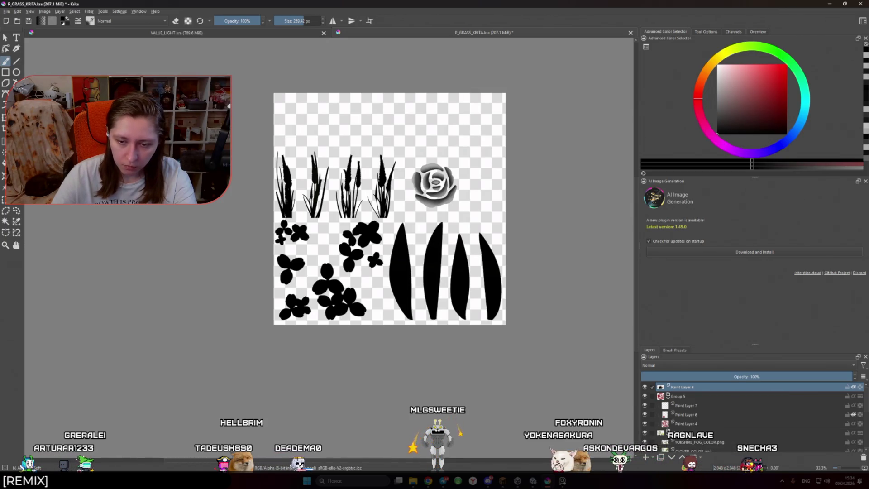
# Inspect the COLOR group's layers, selecting the CLOVER_COLOR.png layer and then the group
pyautogui.click(679, 432)
pyautogui.scroll(-1, 682, 425)
pyautogui.click(683, 425)
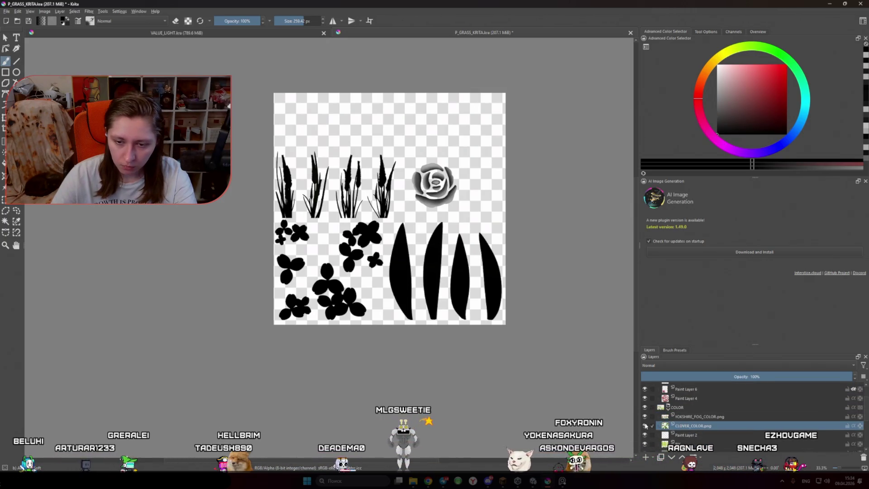
pyautogui.scroll(1, 645, 426)
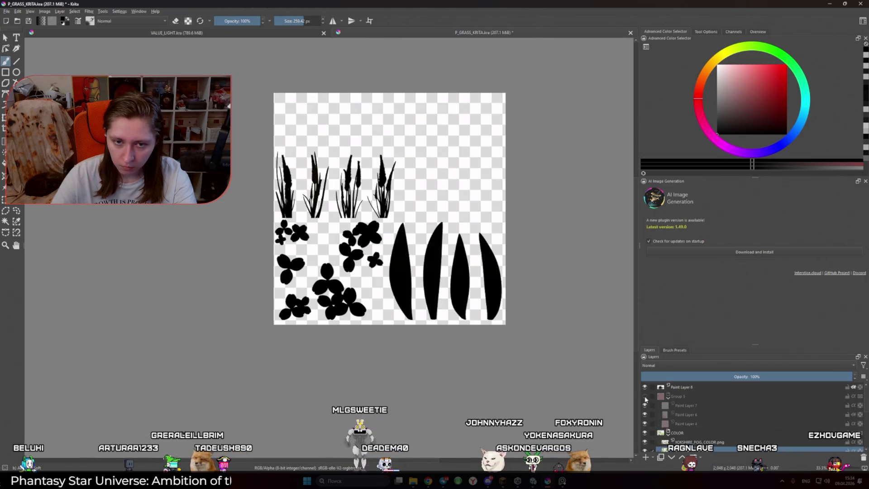
pyautogui.scroll(-3, 660, 404)
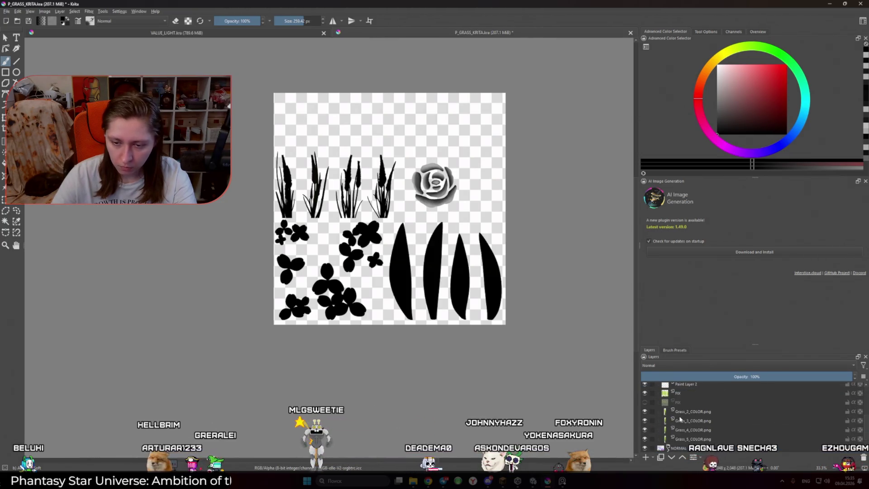
pyautogui.scroll(-2, 674, 423)
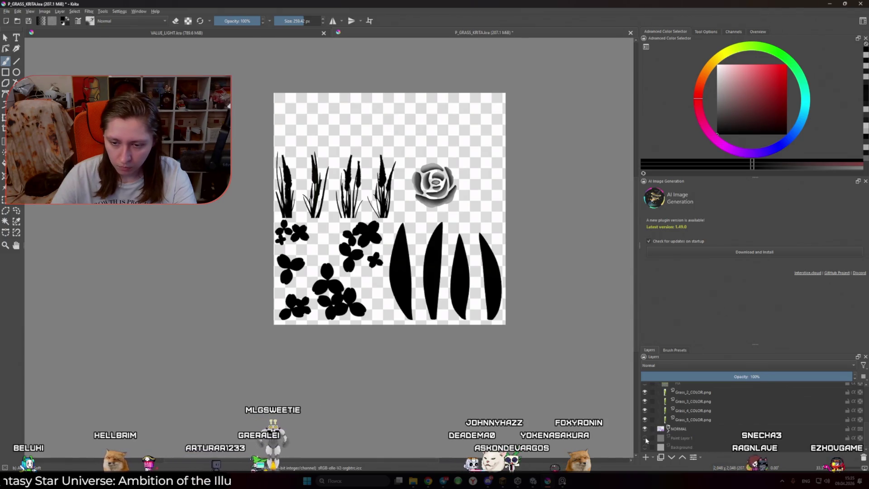
pyautogui.scroll(3, 661, 428)
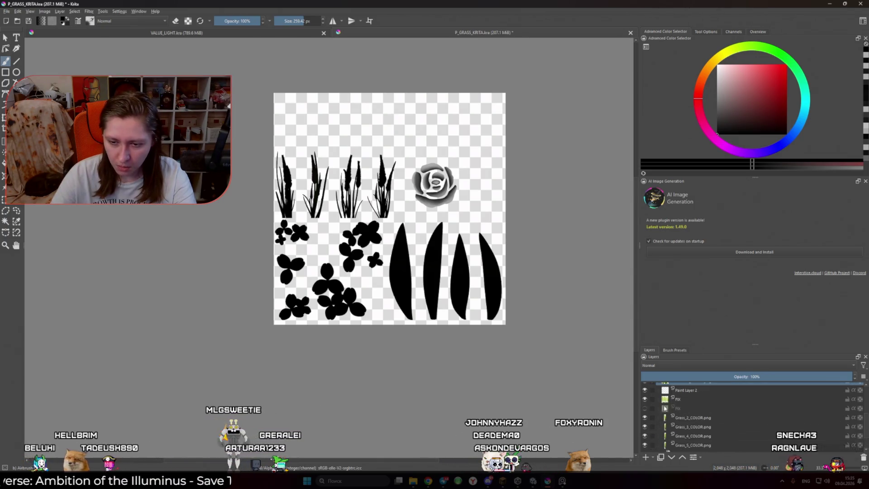
pyautogui.scroll(3, 645, 390)
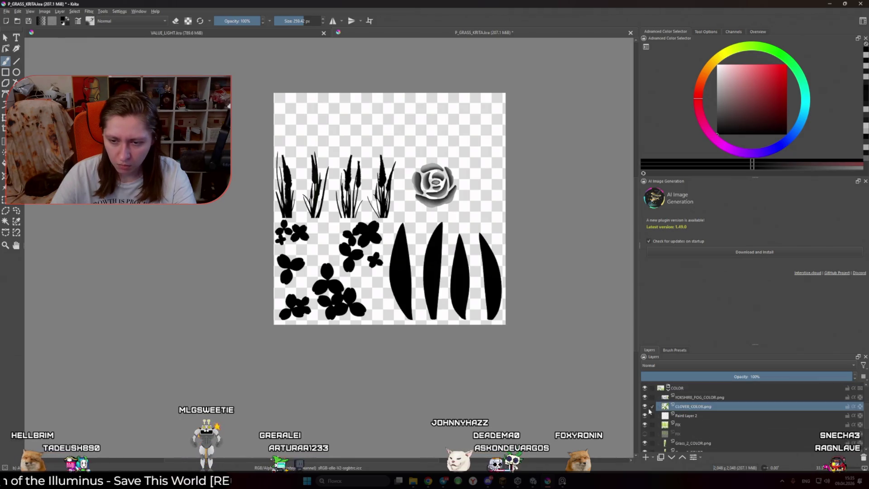
pyautogui.scroll(3, 645, 403)
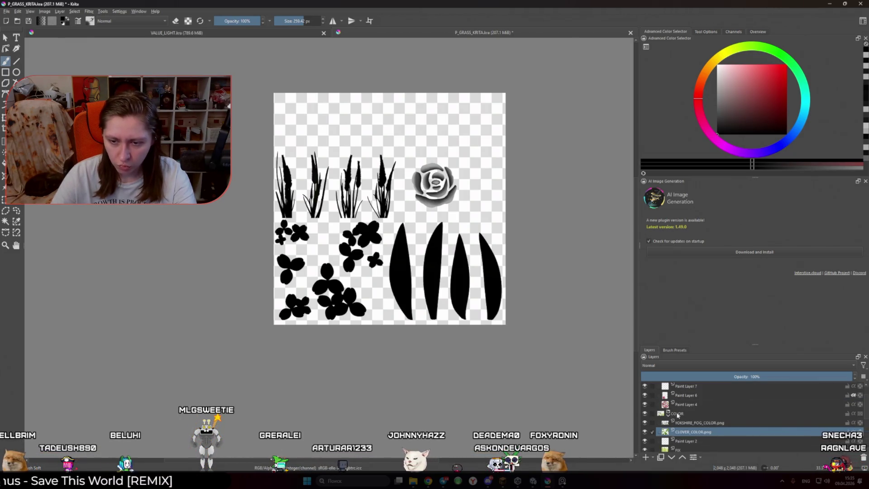
pyautogui.click(680, 415)
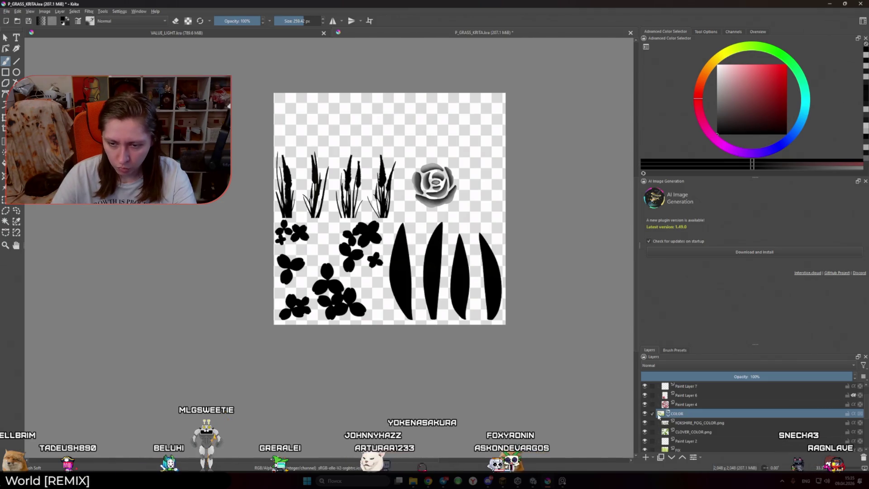
# Check CLOVER_COLOR.png once more and settle on the COLOR layer group as selected
pyautogui.moveTo(658, 415)
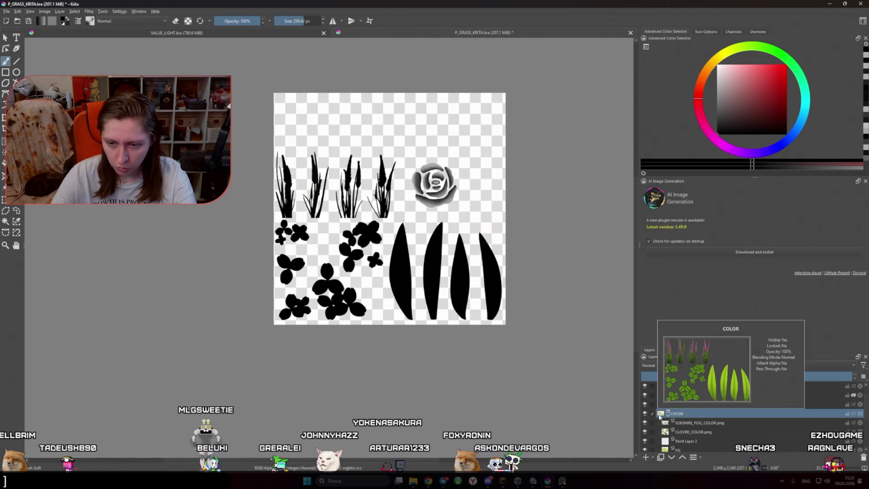
pyautogui.scroll(-1, 660, 414)
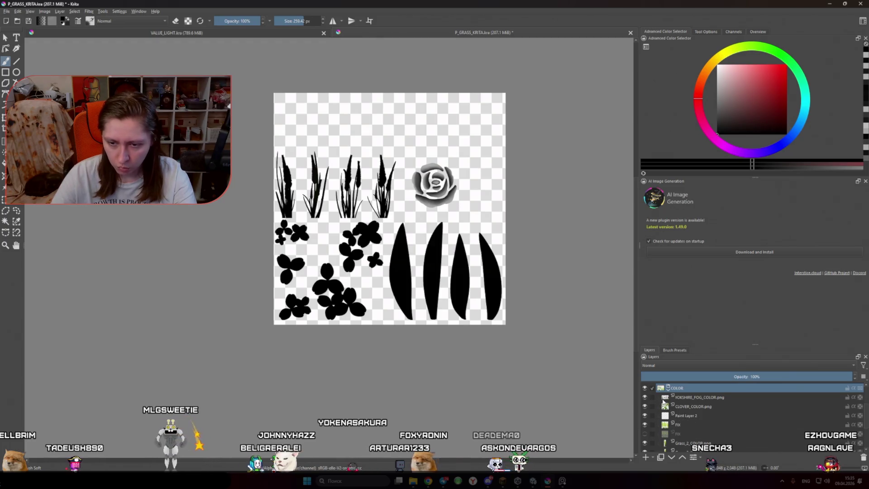
pyautogui.scroll(-1, 662, 402)
pyautogui.scroll(1, 663, 402)
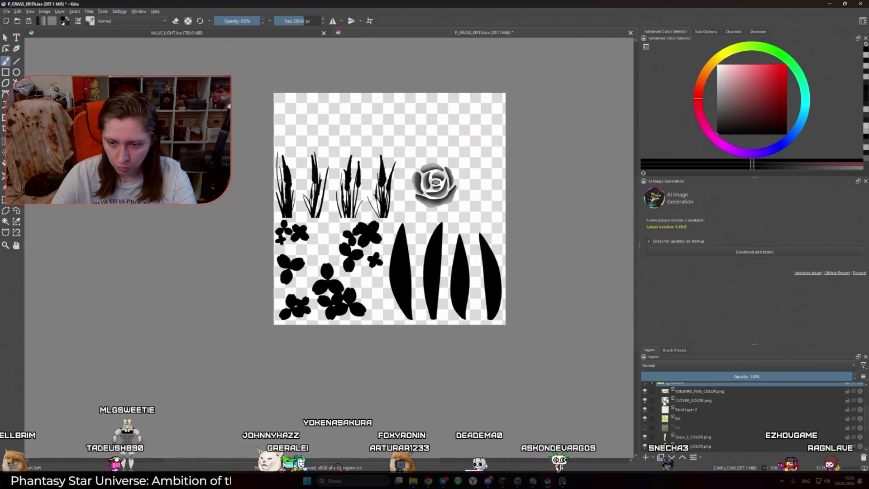
pyautogui.scroll(-2, 664, 403)
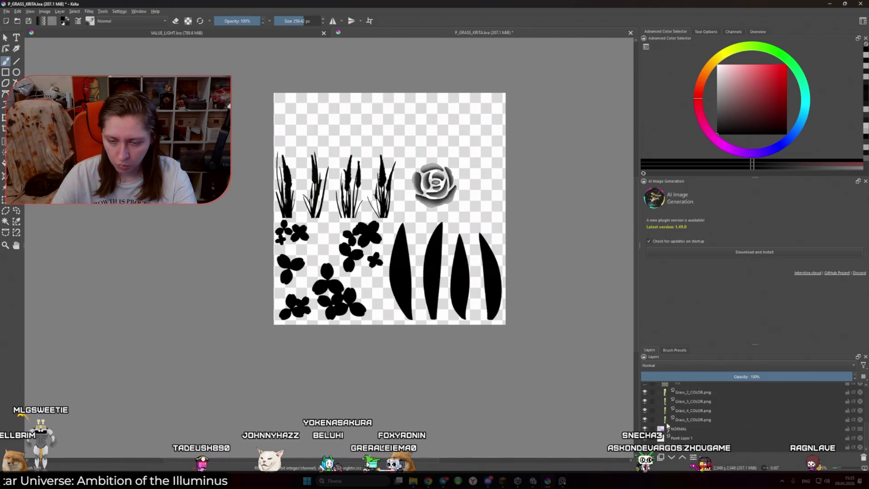
pyautogui.scroll(3, 669, 413)
pyautogui.scroll(-3, 675, 414)
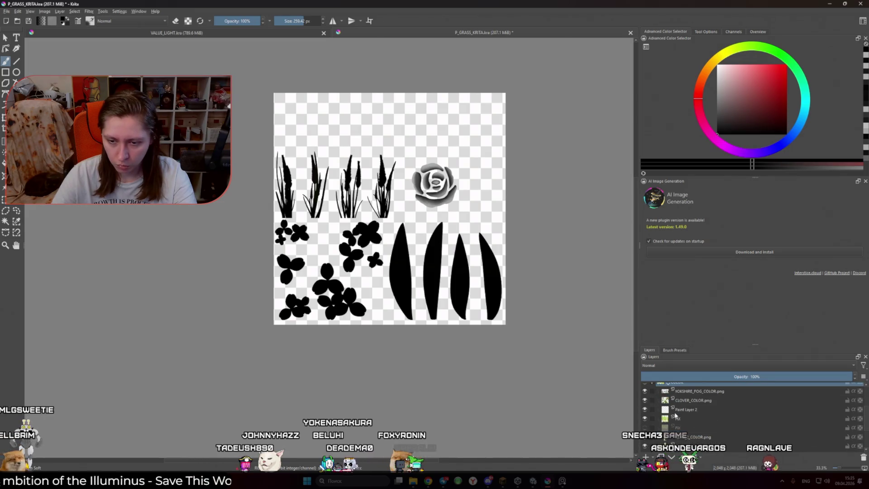
pyautogui.scroll(3, 711, 416)
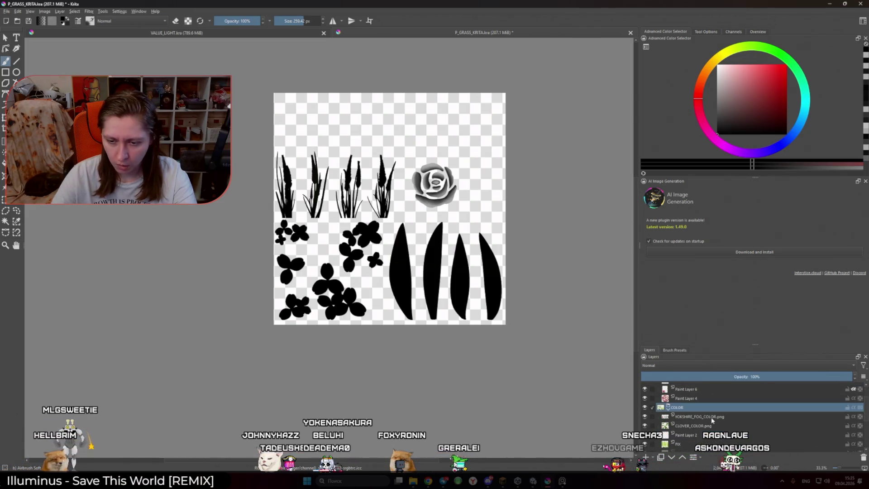
pyautogui.click(669, 428)
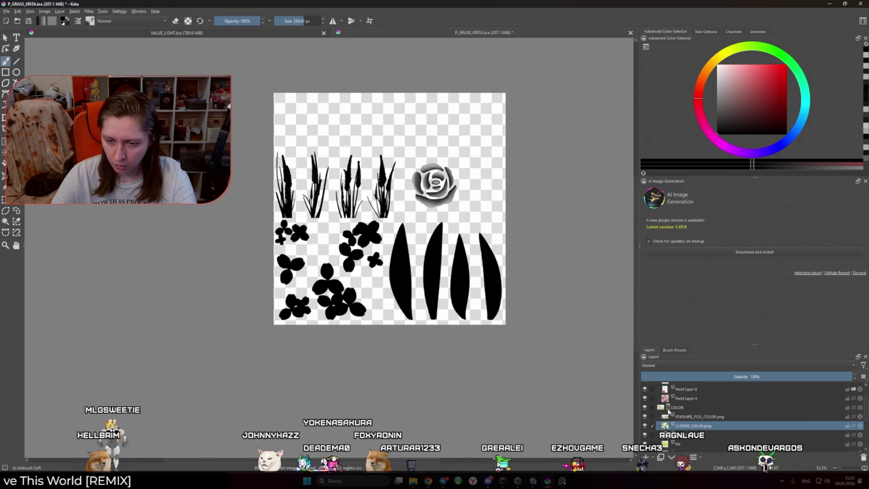
pyautogui.moveTo(679, 418)
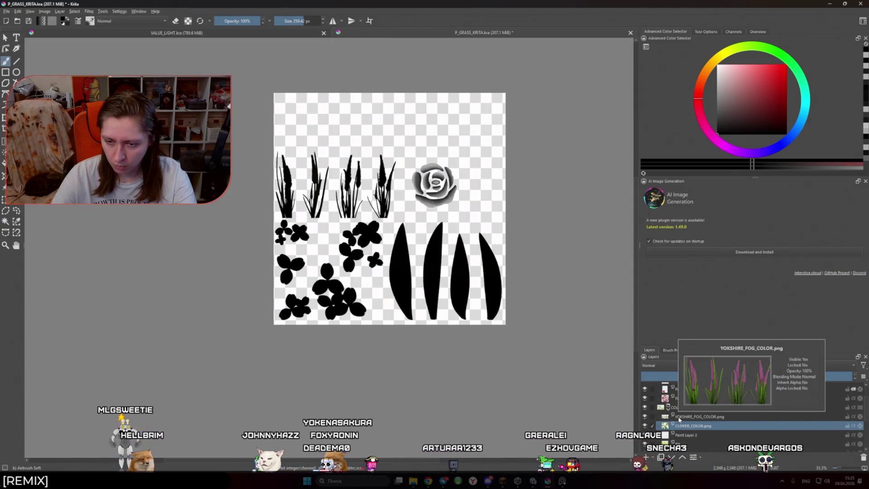
pyautogui.click(680, 407)
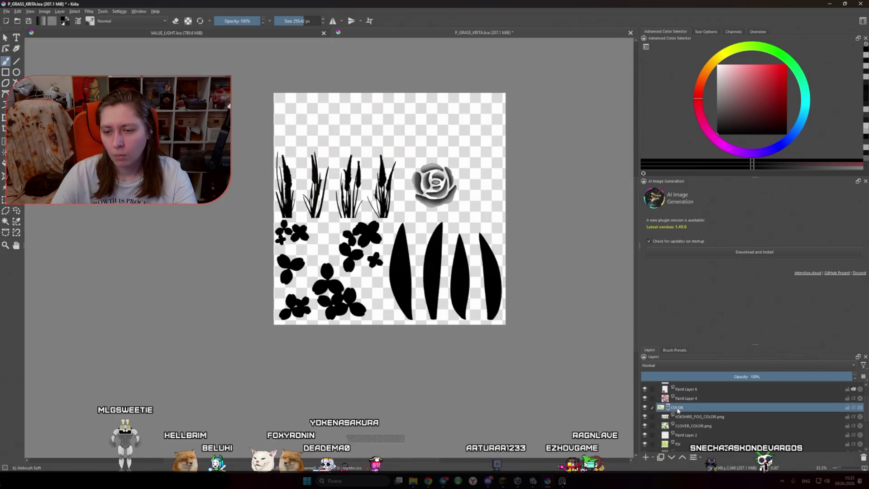
pyautogui.scroll(1, 683, 411)
pyautogui.scroll(-2, 683, 410)
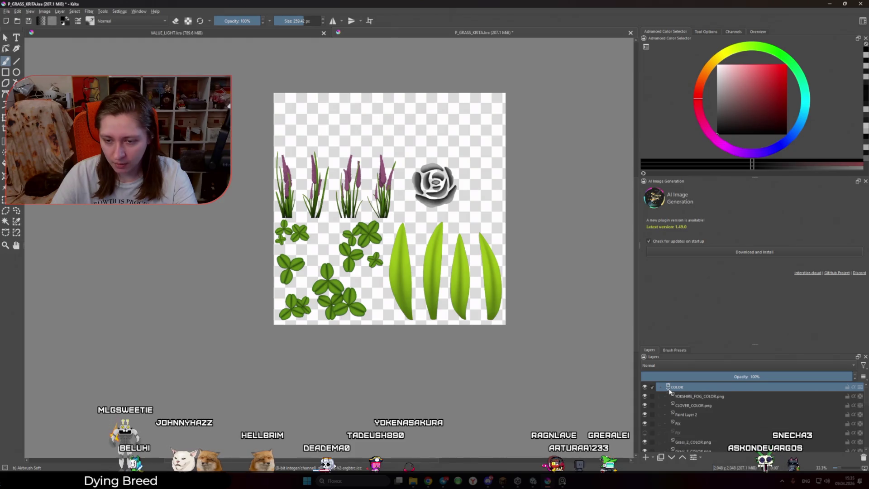
# Merge the COLOR group into a single COLOR Merged layer and toggle its visibility to compare
pyautogui.rightClick(679, 389)
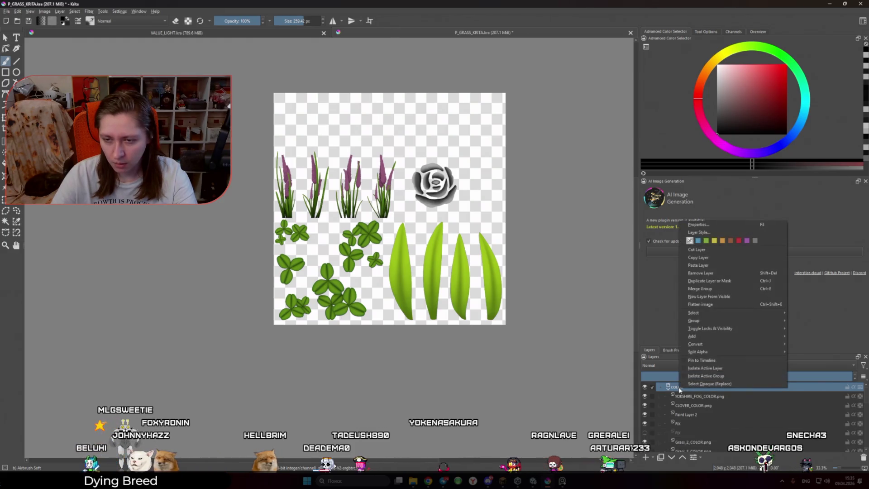
pyautogui.click(724, 289)
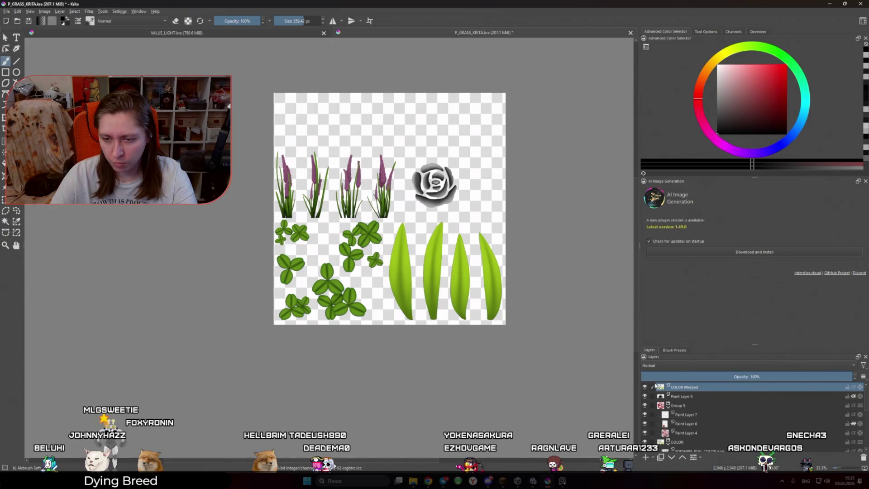
pyautogui.click(645, 387)
pyautogui.click(645, 386)
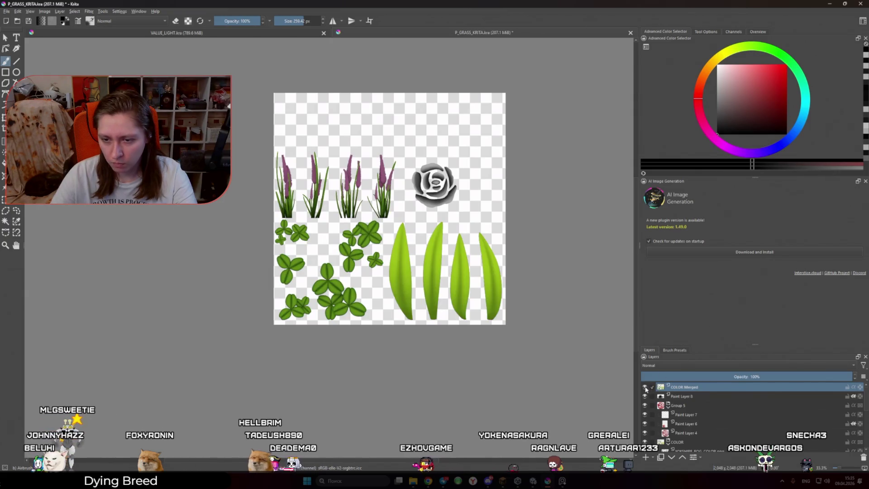
# Convert COLOR Merged into Transparency Mask 1 and toggle it off and on to compare
pyautogui.moveTo(662, 388)
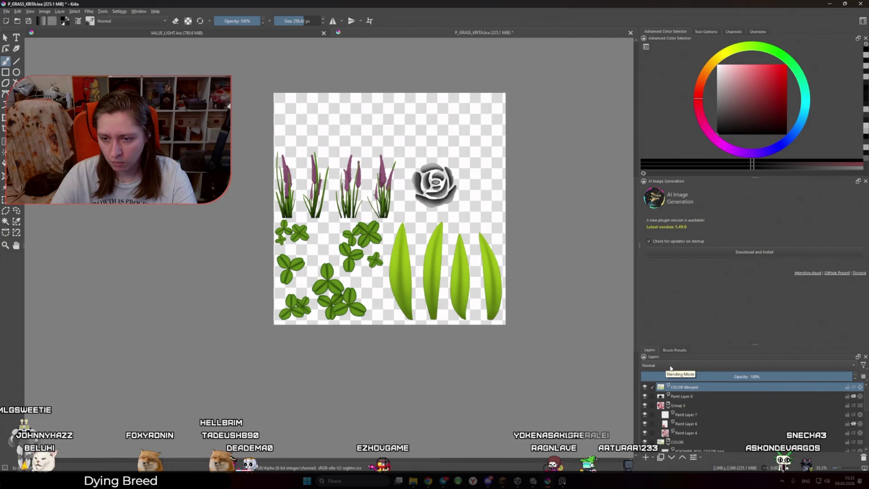
pyautogui.rightClick(761, 388)
pyautogui.moveTo(796, 344)
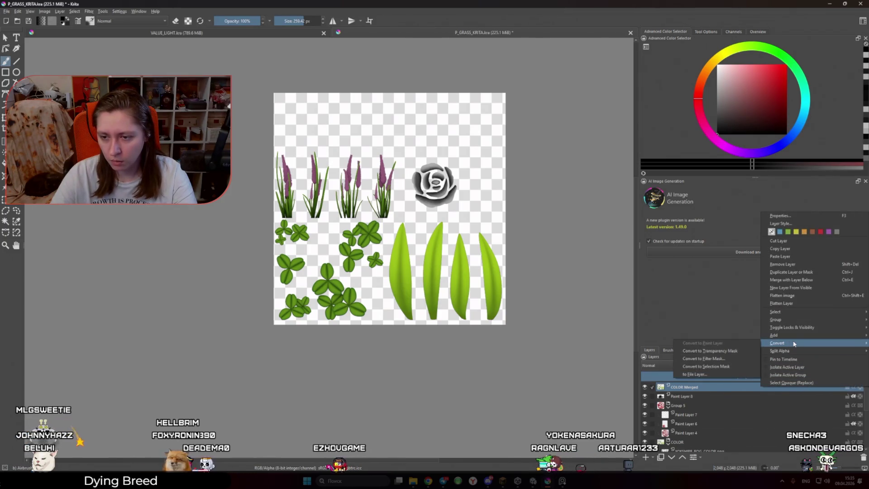
pyautogui.click(736, 350)
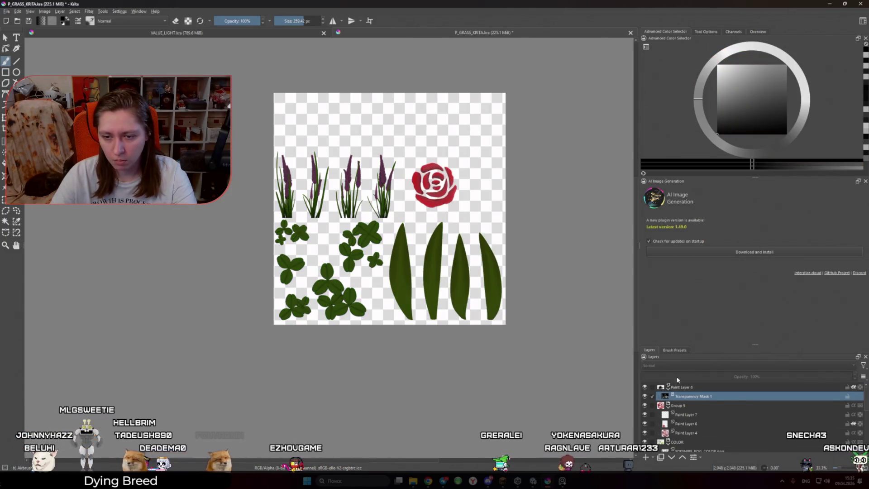
pyautogui.click(646, 396)
pyautogui.click(648, 396)
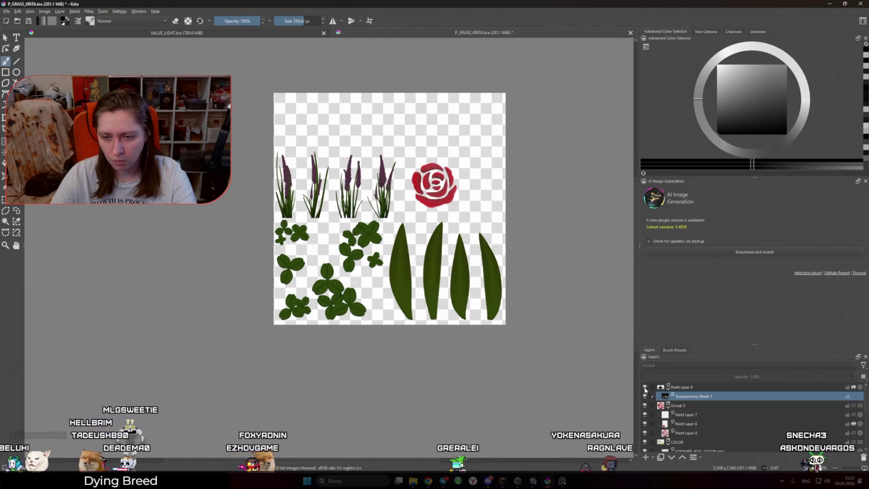
pyautogui.click(645, 387)
pyautogui.click(645, 388)
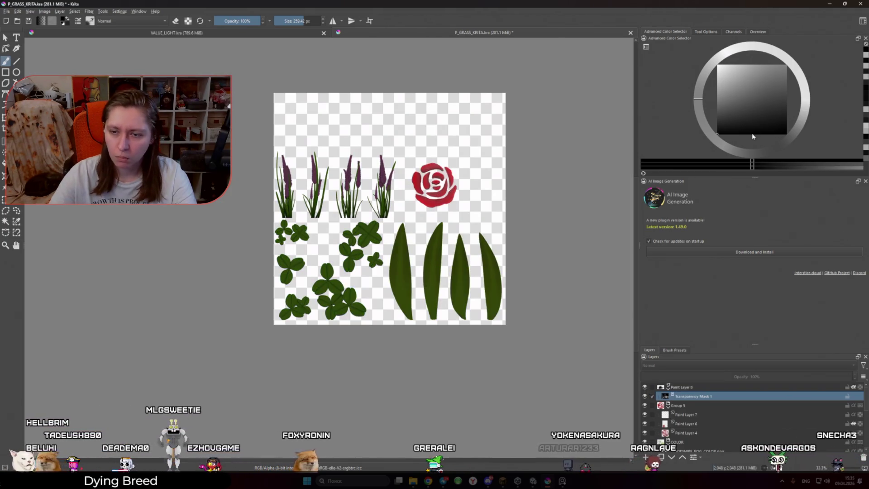
# Set the foreground colour to white and select the COLOR layer group
pyautogui.click(717, 65)
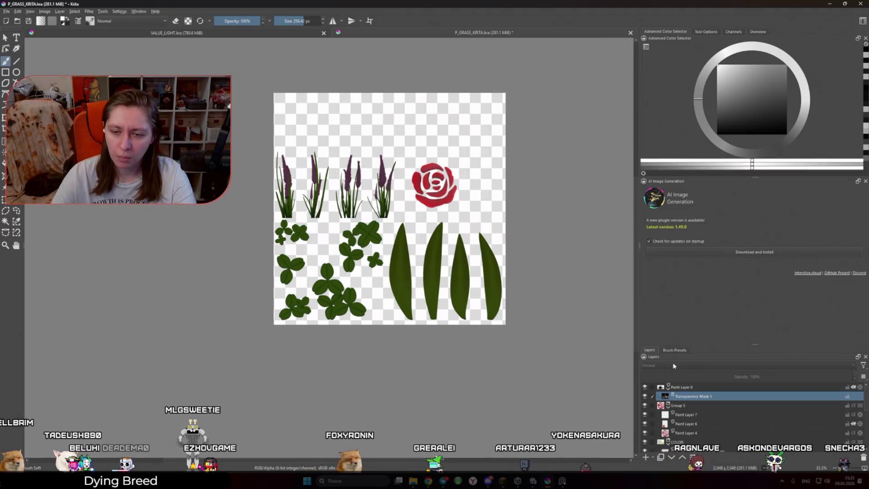
pyautogui.moveTo(665, 398)
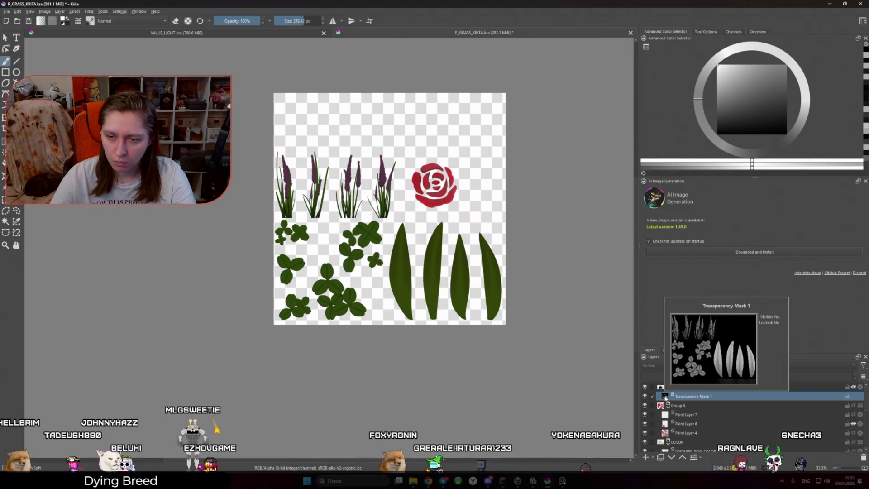
pyautogui.scroll(-3, 678, 407)
pyautogui.click(700, 388)
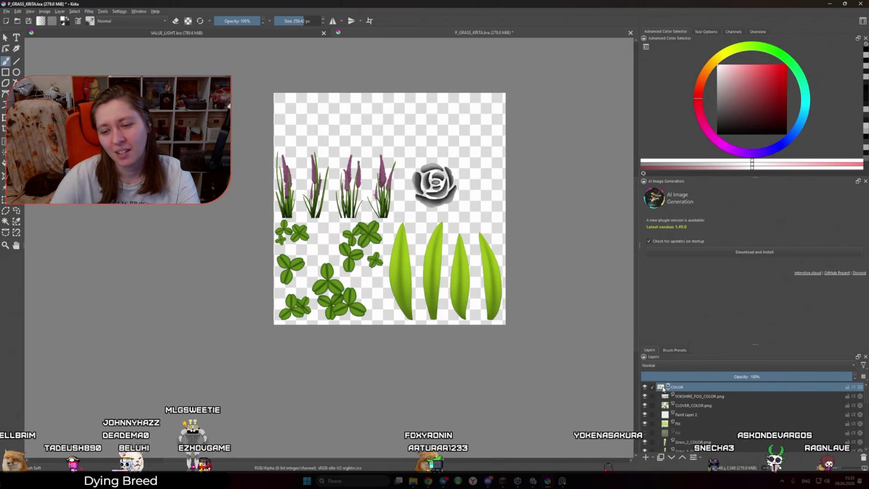
pyautogui.moveTo(663, 388)
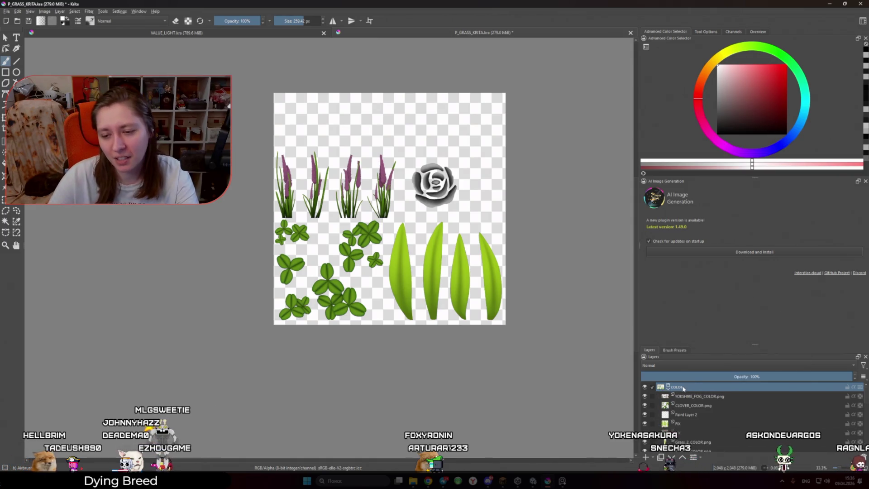
pyautogui.scroll(3, 669, 413)
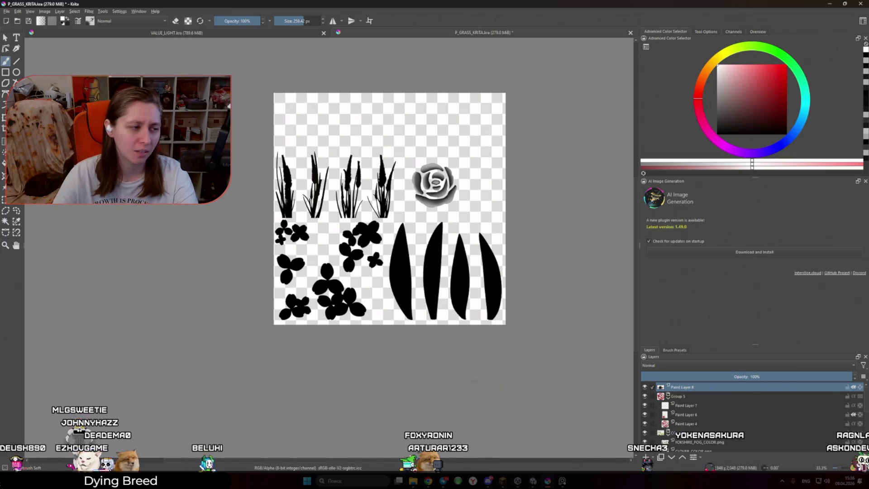
# Export the mask as PNG over P_GRASS_MASK_ROSES, with black as the transparent colour
pyautogui.click(7, 11)
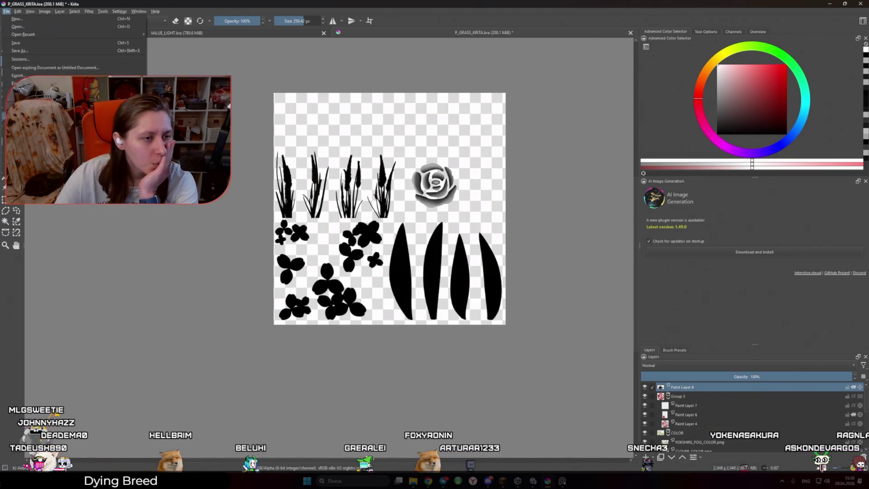
pyautogui.click(18, 75)
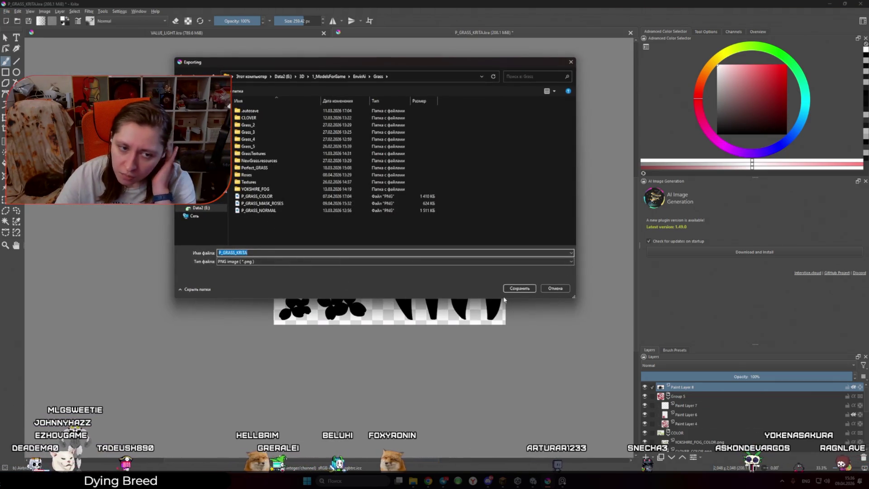
pyautogui.click(262, 204)
pyautogui.click(519, 288)
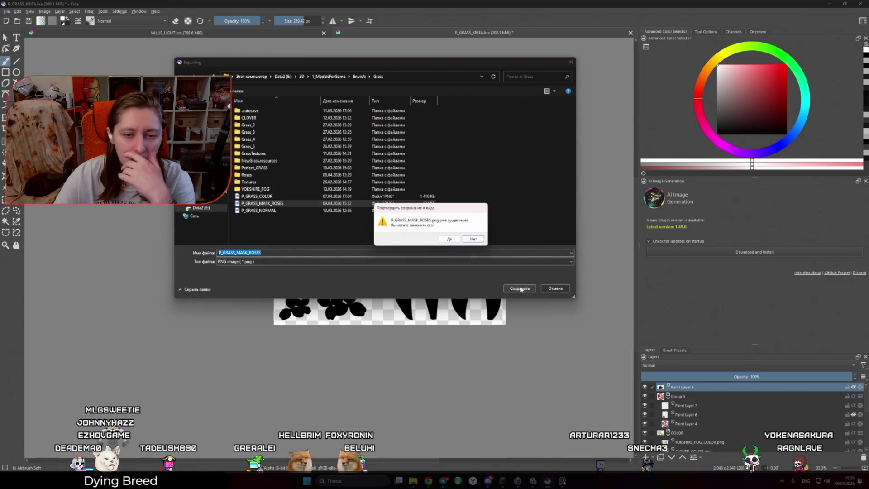
pyautogui.click(451, 240)
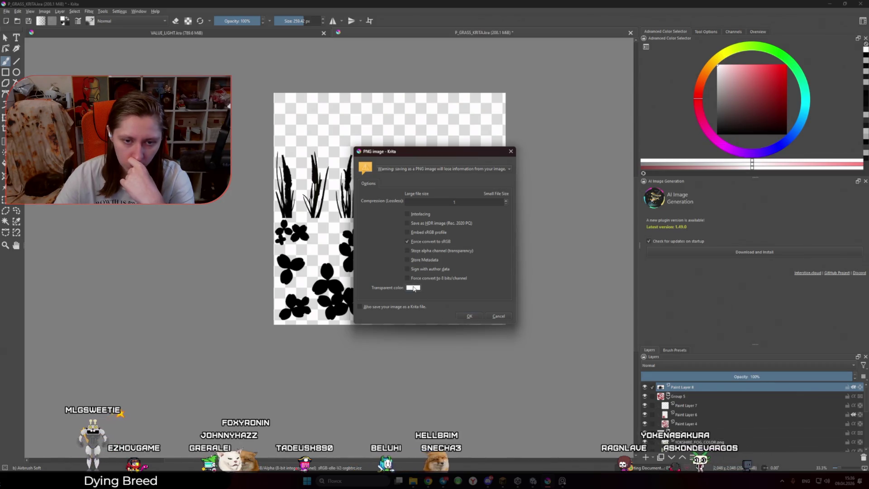
pyautogui.click(413, 288)
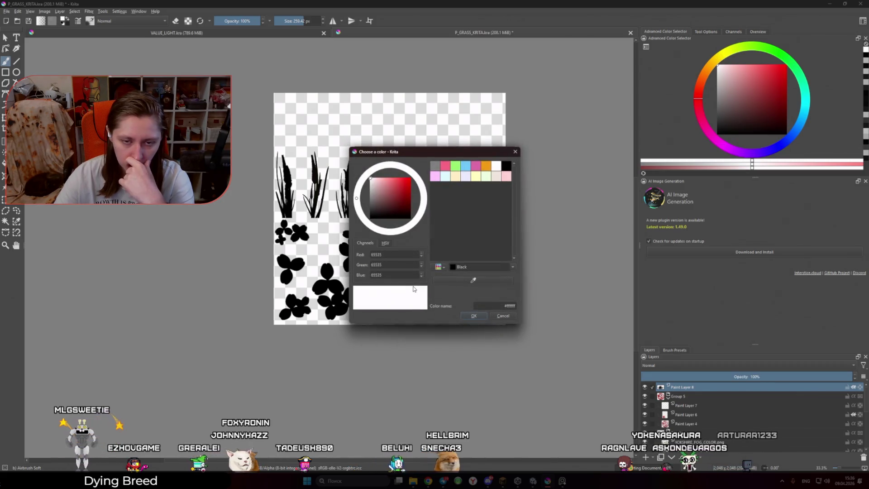
pyautogui.click(506, 165)
pyautogui.click(472, 316)
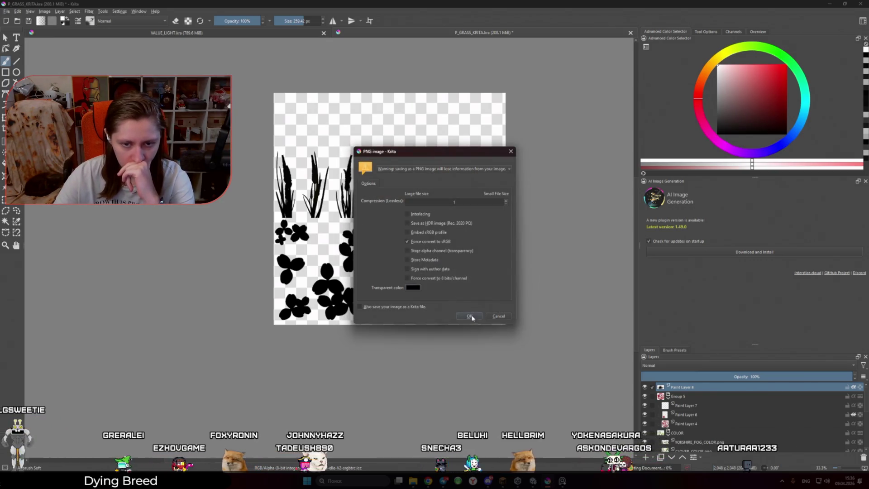
pyautogui.click(470, 317)
pyautogui.moveTo(427, 481)
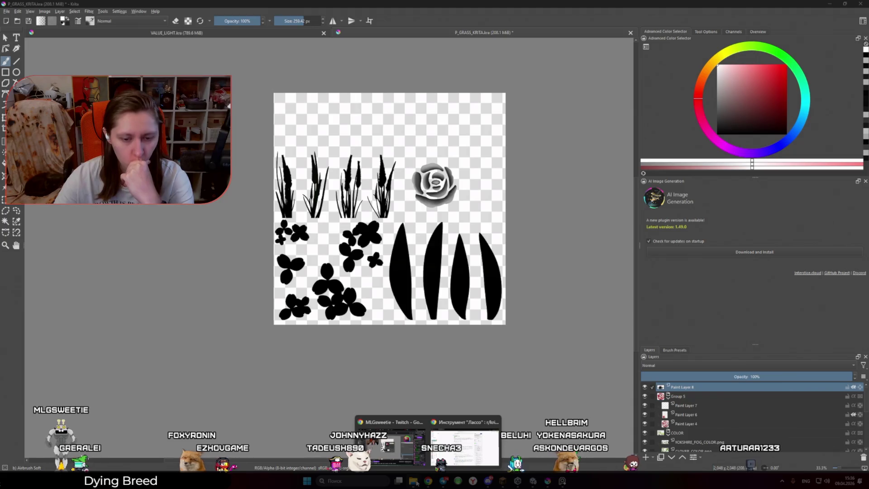
# Delete the old rose mask texture asset from Unity's Project panel
pyautogui.click(414, 481)
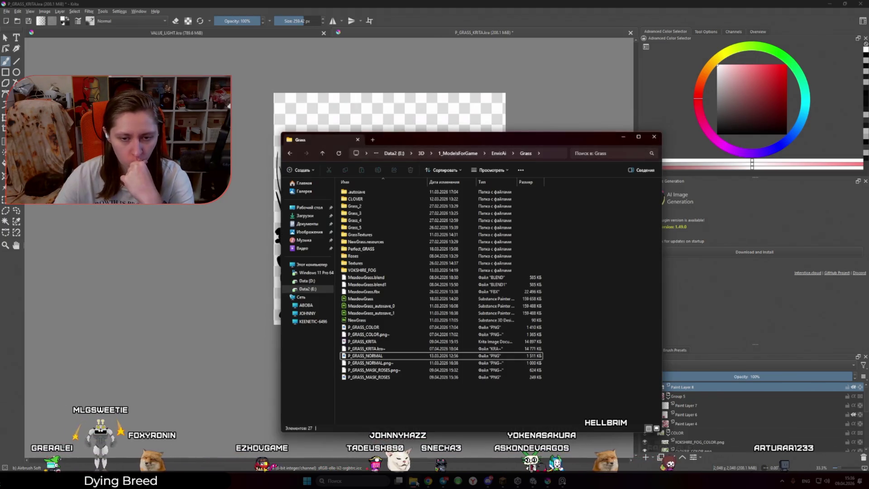
pyautogui.hotkey('alt', 'Tab')
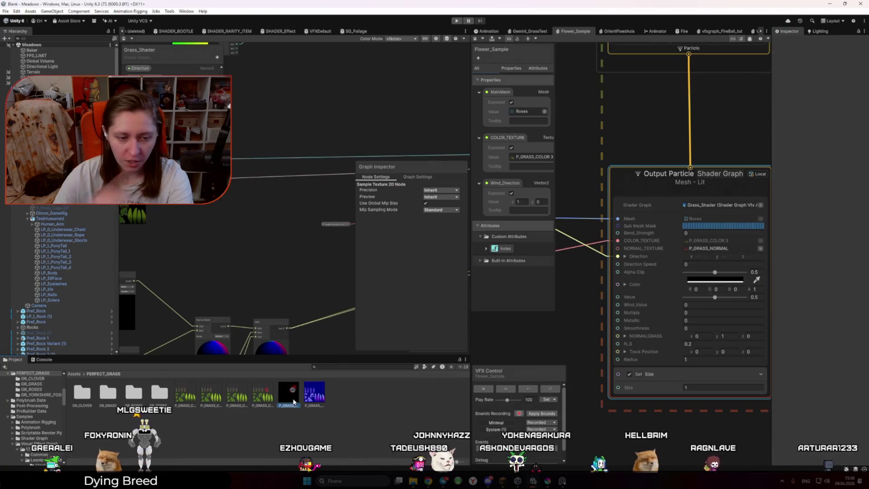
pyautogui.press('Delete')
pyautogui.press('Return')
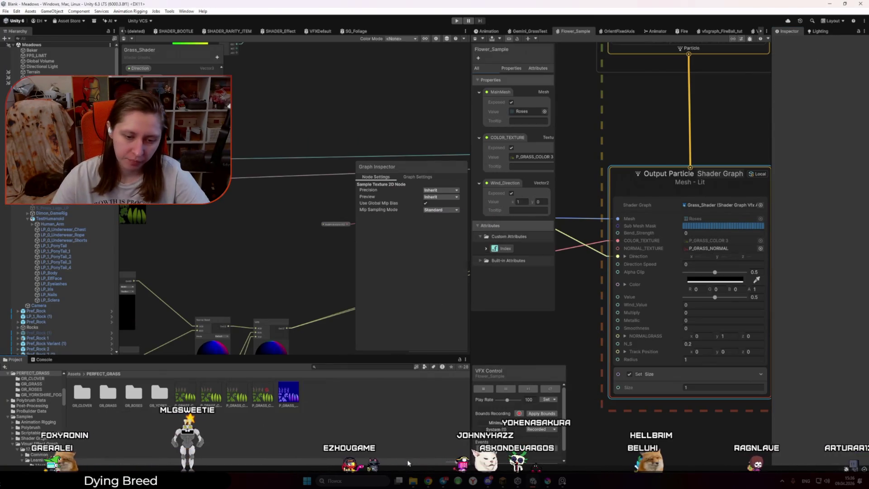
# Bring the re-exported P_GRASS_MASK_ROSES from the Grass folder into Unity
pyautogui.click(413, 480)
pyautogui.click(375, 355)
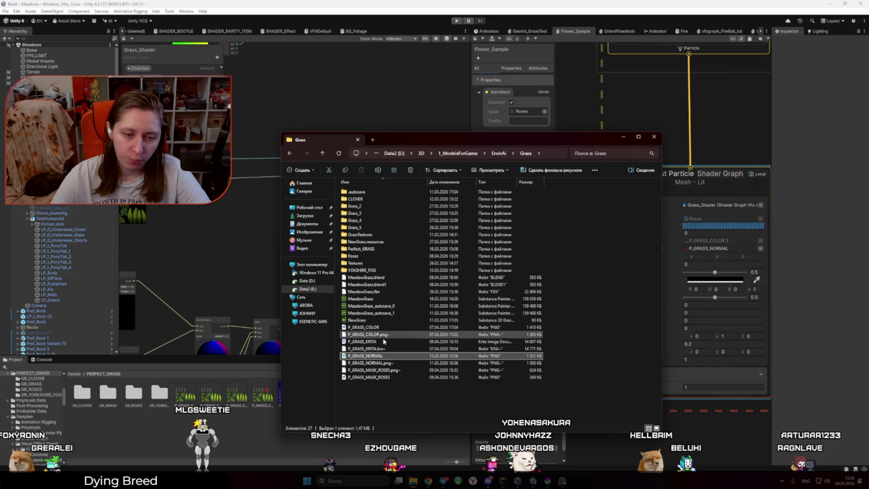
pyautogui.moveTo(383, 370)
pyautogui.mouseDown()
pyautogui.moveTo(365, 430)
pyautogui.moveTo(378, 362)
pyautogui.mouseUp()
pyautogui.click(368, 377)
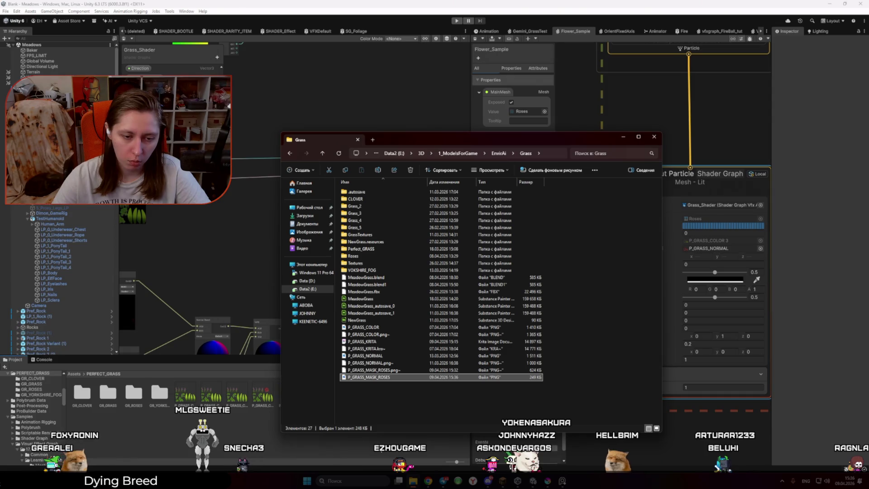
pyautogui.click(380, 445)
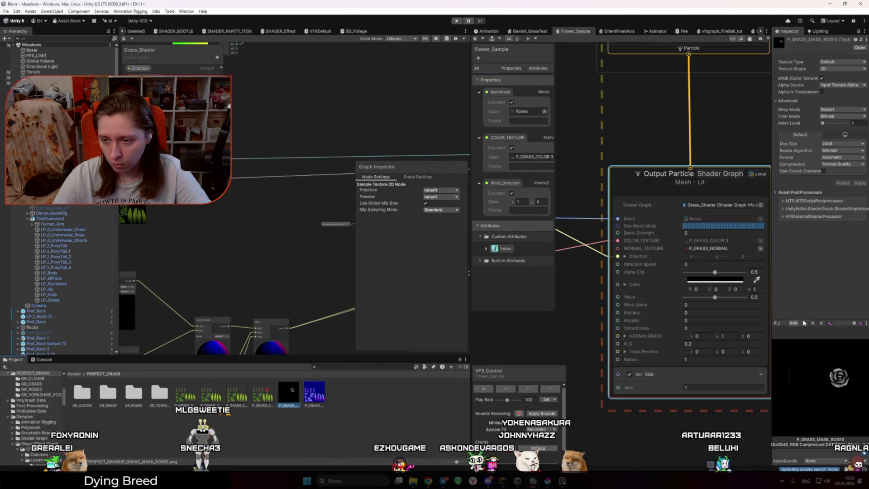
pyautogui.click(813, 322)
pyautogui.click(821, 323)
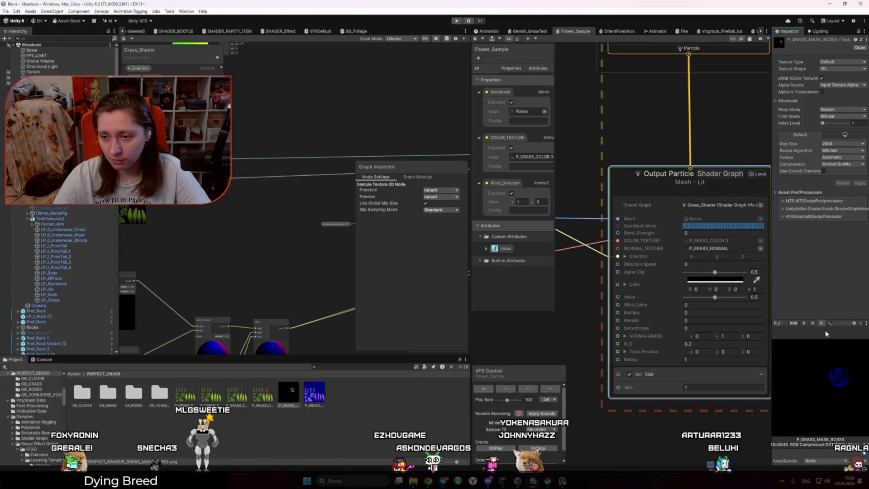
pyautogui.click(795, 323)
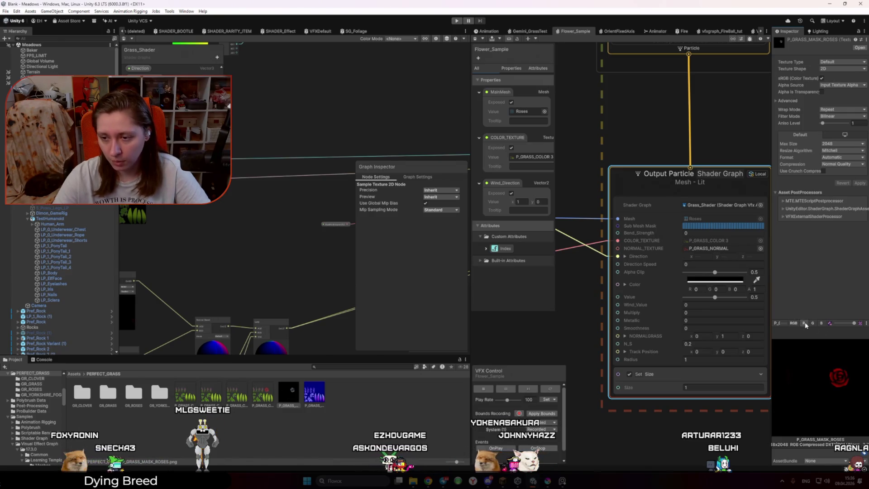
pyautogui.click(805, 325)
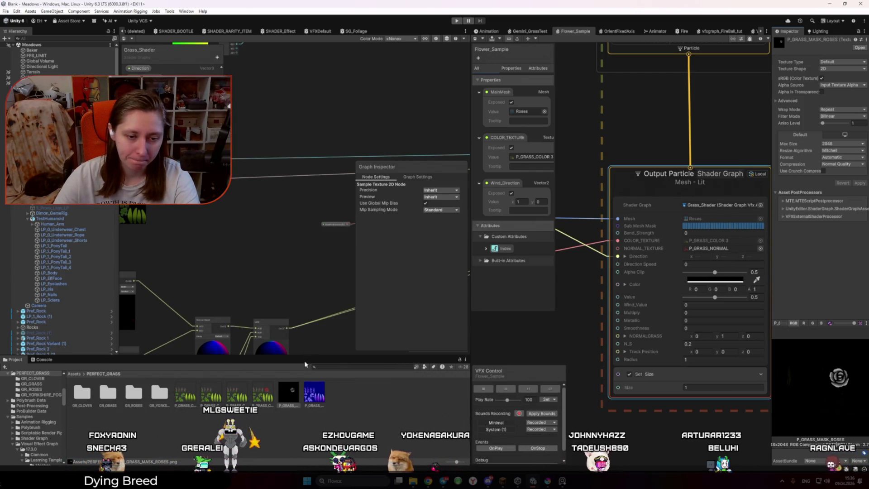
pyautogui.click(831, 63)
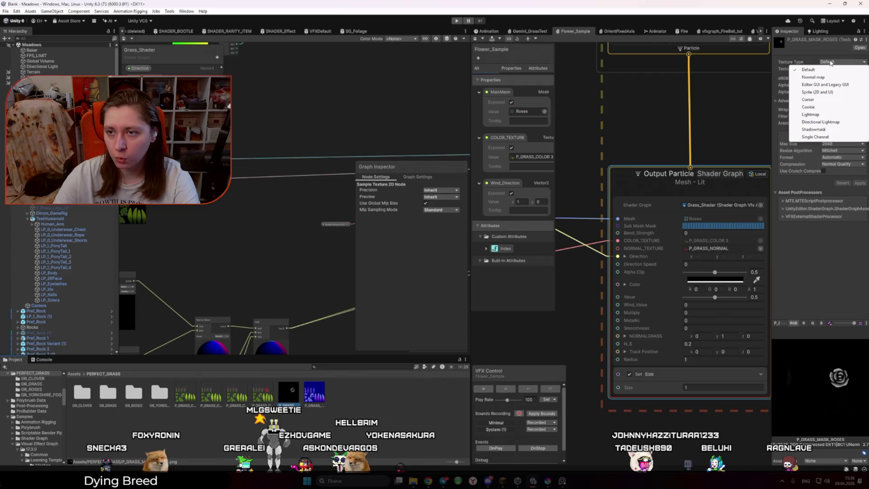
pyautogui.click(808, 70)
pyautogui.click(822, 79)
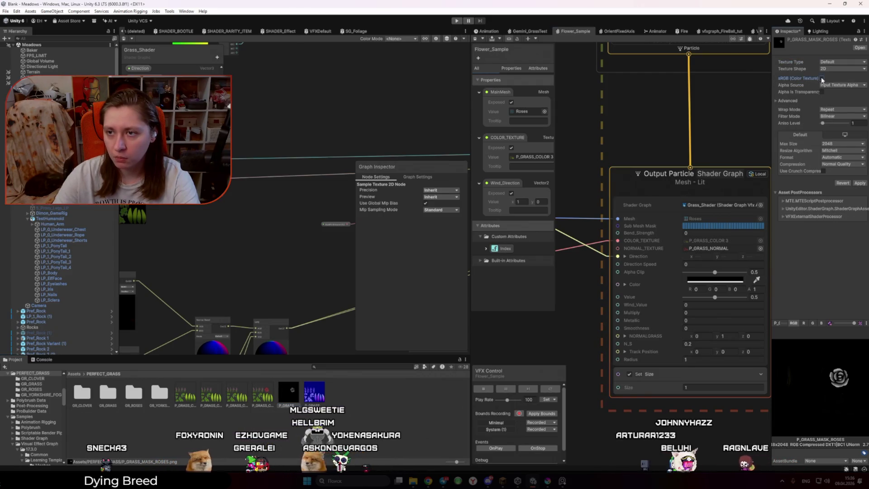
pyautogui.click(835, 69)
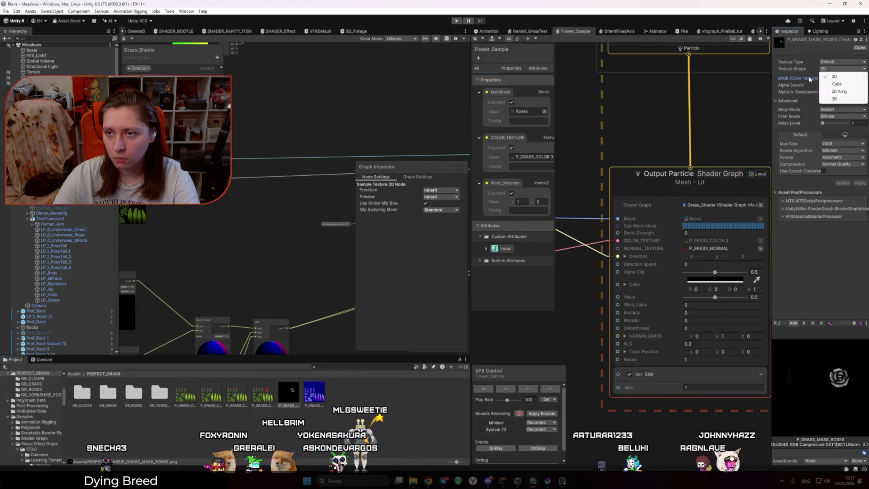
pyautogui.click(834, 76)
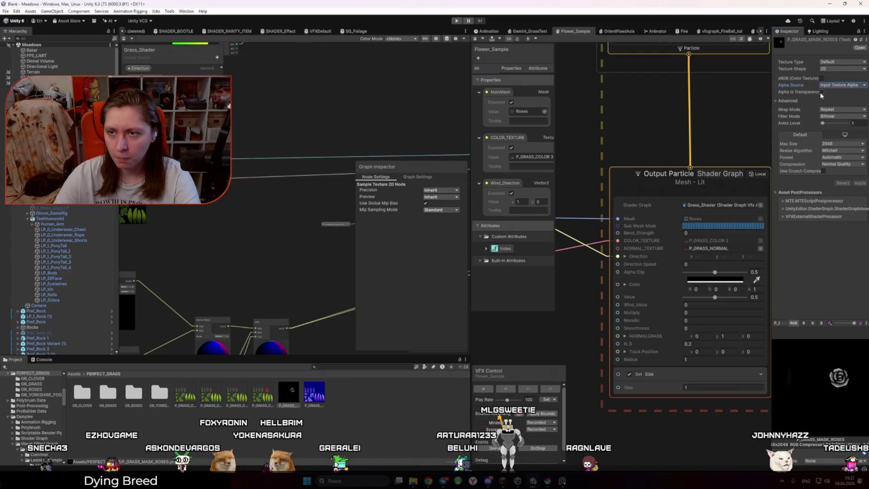
# Assign P_GRASS_MASK_ROSES as MaskForEmission's default texture, preview its red channel, and widen the graph area
pyautogui.scroll(3, 244, 191)
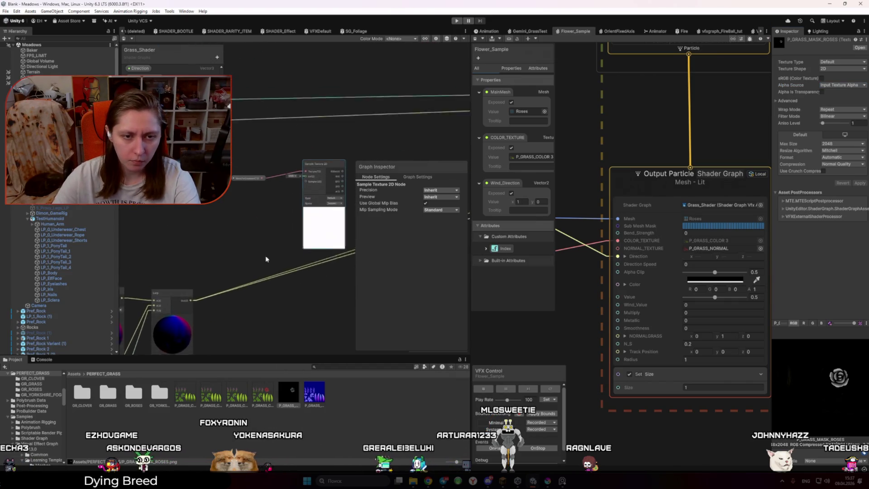
pyautogui.click(240, 188)
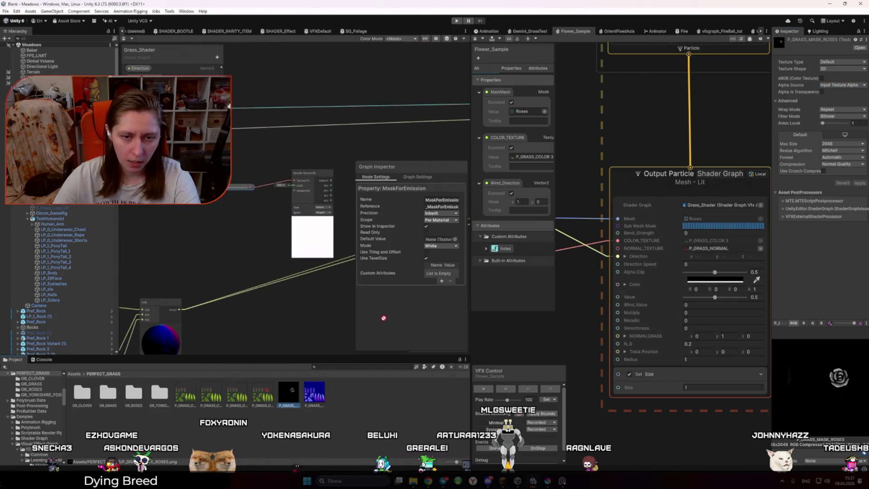
pyautogui.moveTo(440, 241); pyautogui.dragTo(440, 240)
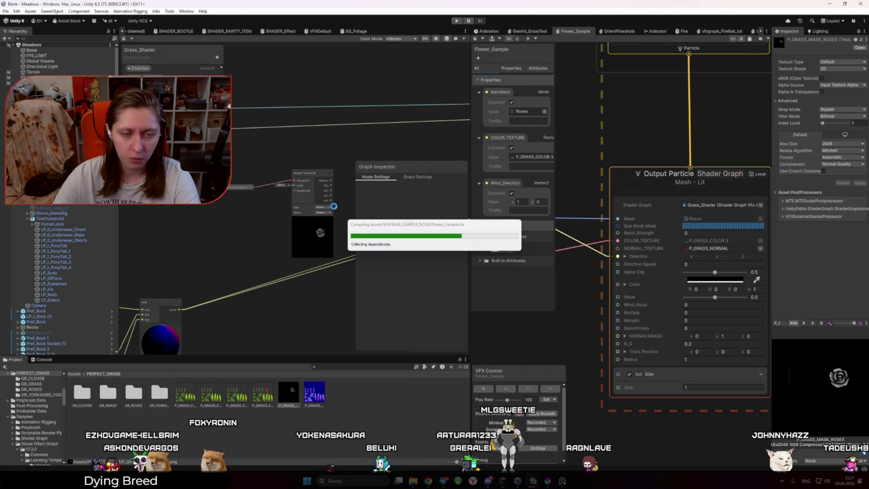
pyautogui.scroll(1, 329, 185)
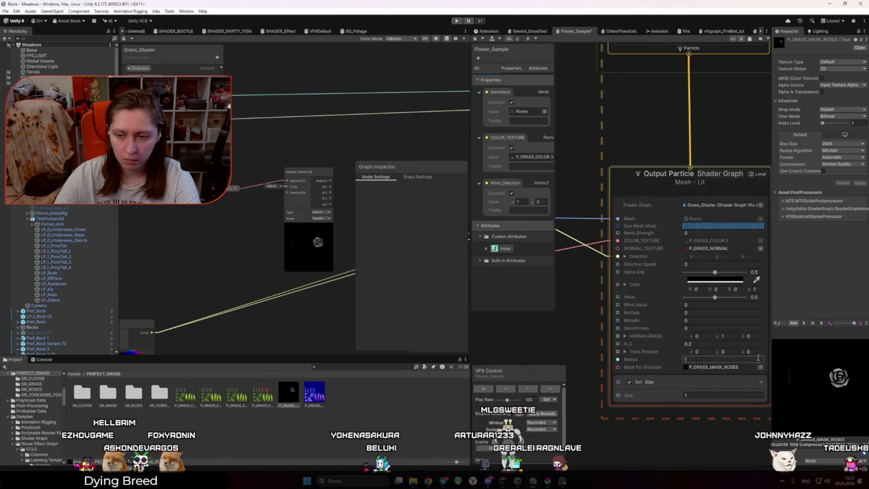
pyautogui.click(803, 324)
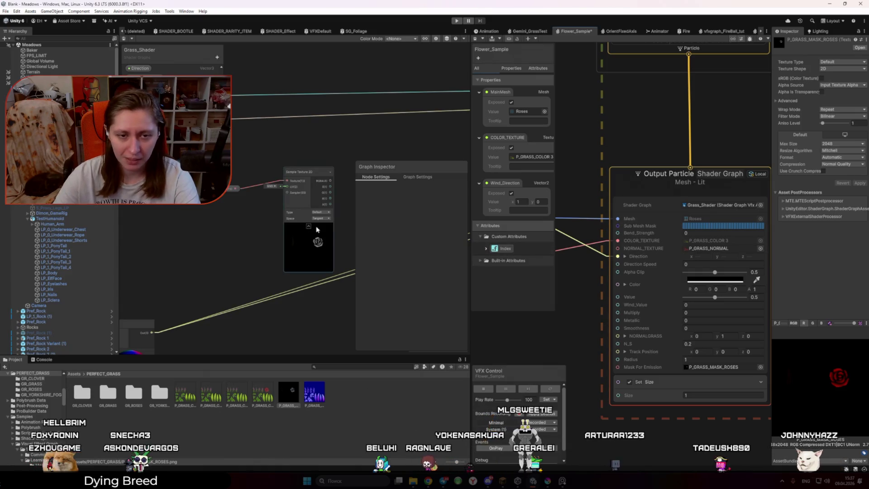
pyautogui.moveTo(317, 229); pyautogui.dragTo(290, 221)
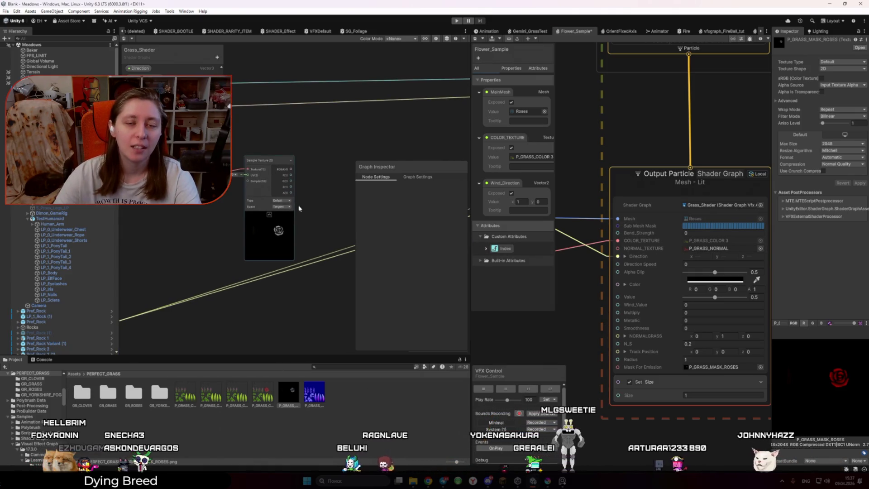
pyautogui.moveTo(471, 177); pyautogui.dragTo(697, 179)
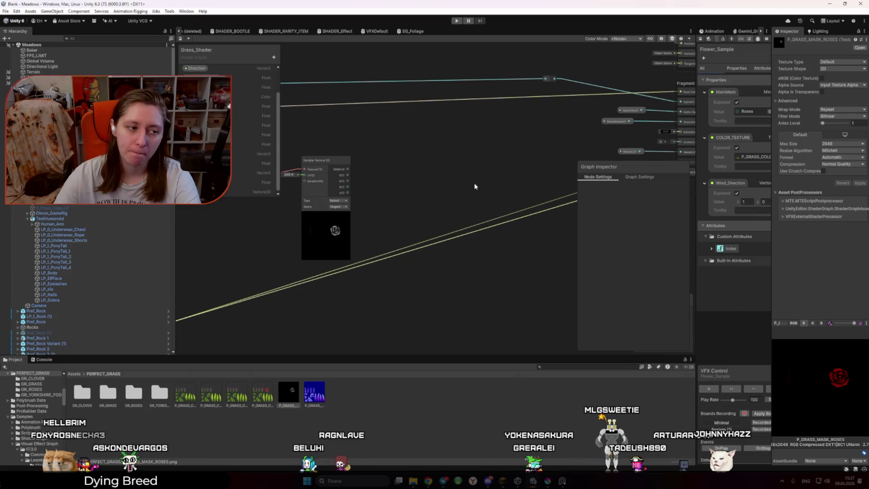
# Add an Add node from the texture output and a Color node wired into it
pyautogui.moveTo(348, 179); pyautogui.dragTo(451, 194)
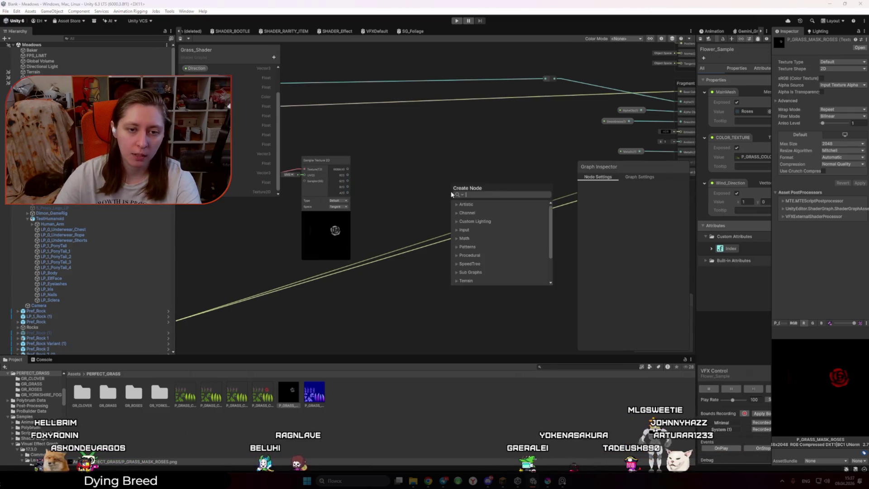
pyautogui.write('add')
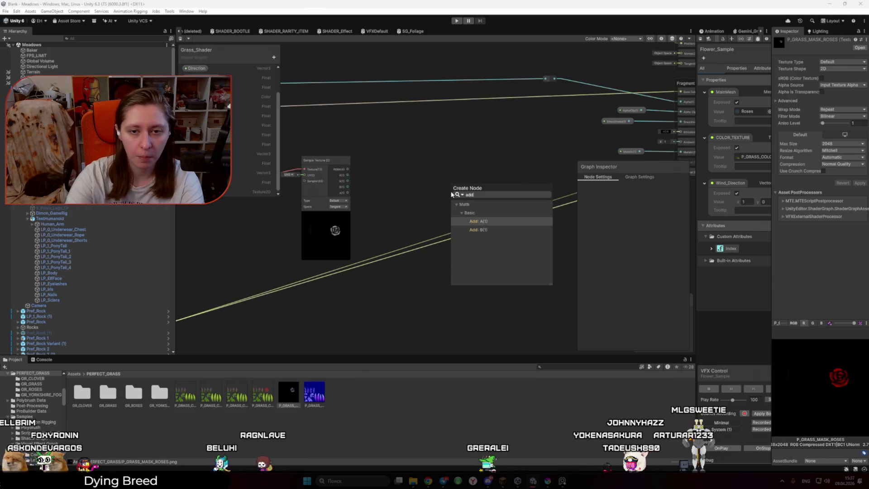
pyautogui.press('Return')
pyautogui.moveTo(453, 197)
pyautogui.mouseDown()
pyautogui.moveTo(434, 281)
pyautogui.moveTo(417, 297)
pyautogui.mouseUp()
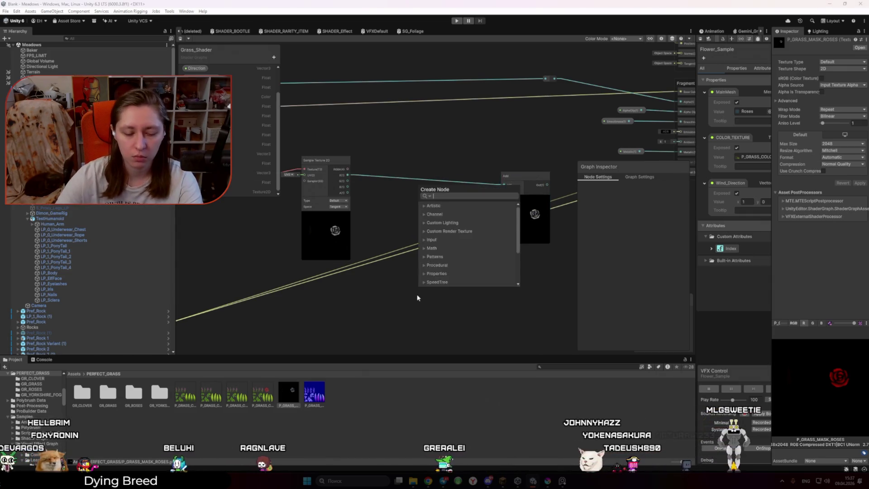
pyautogui.write('color')
pyautogui.press('Return')
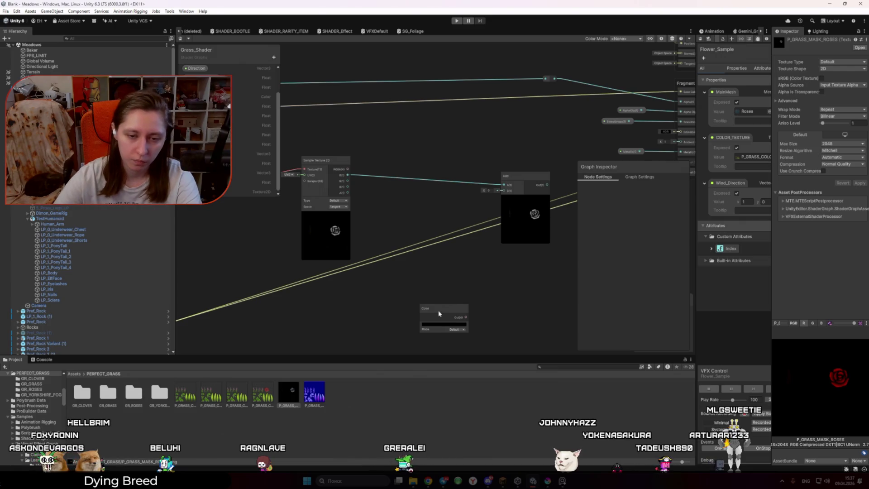
pyautogui.moveTo(468, 310); pyautogui.dragTo(455, 289)
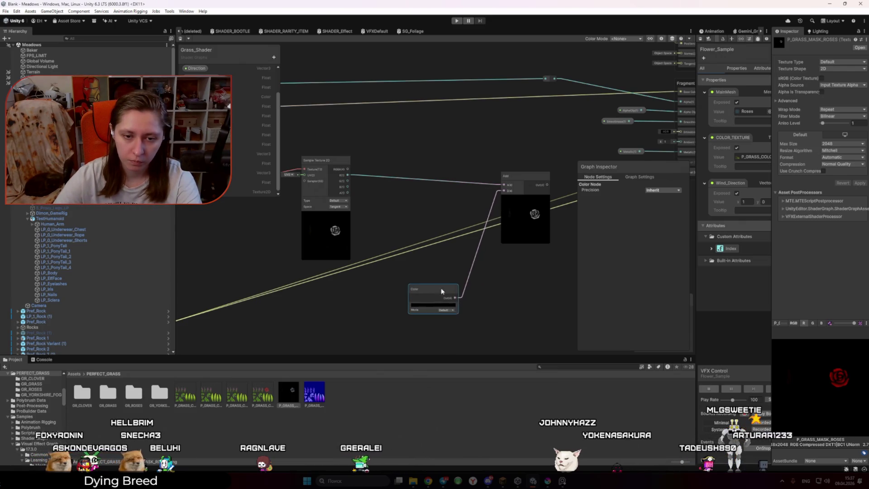
# Set the Color node to red and delete the Add node
pyautogui.click(423, 304)
pyautogui.click(493, 275)
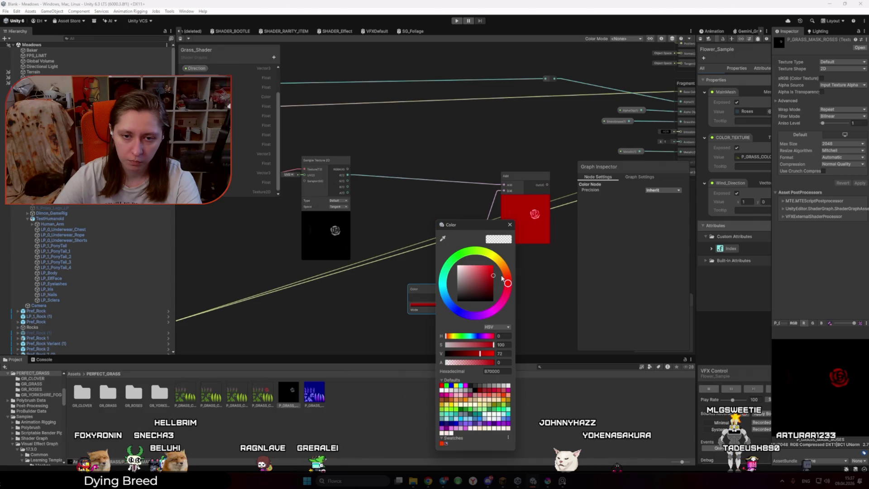
pyautogui.click(514, 224)
pyautogui.press('Delete')
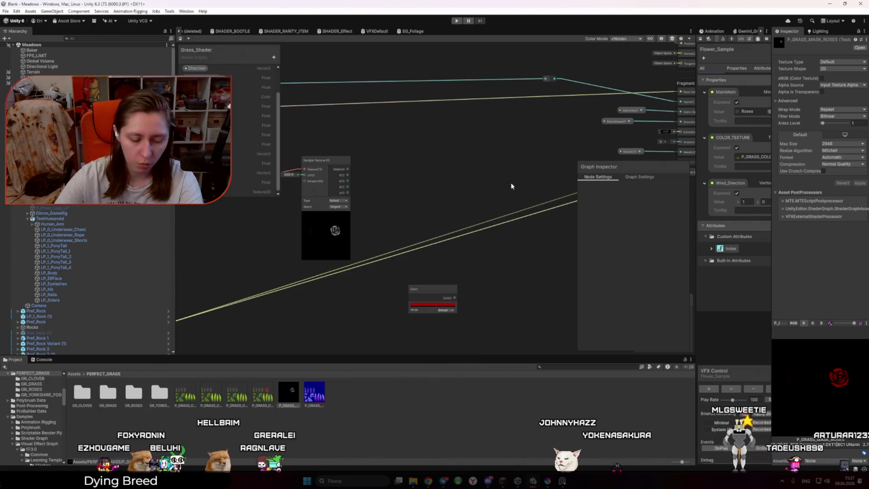
pyautogui.press('space')
# Add a Multiply node fed by the texture's RGBA in A and the red colour in B
pyautogui.write('mult')
pyautogui.press('Return')
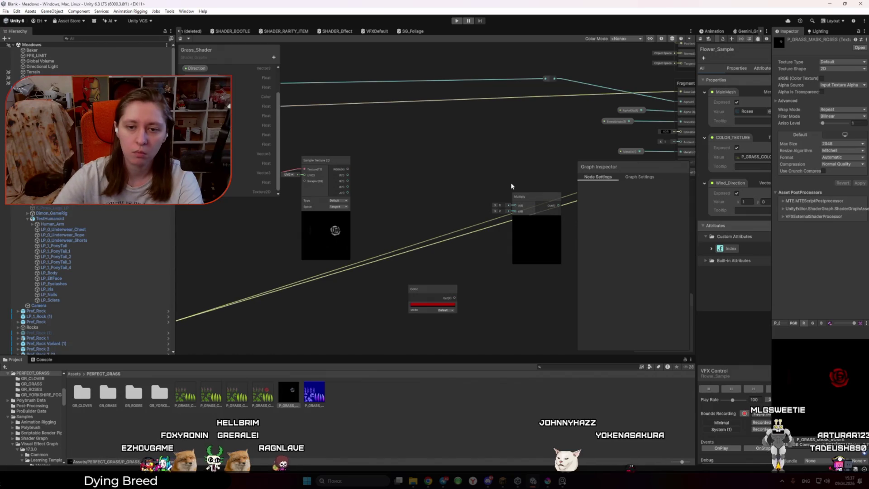
pyautogui.moveTo(348, 169); pyautogui.dragTo(515, 205)
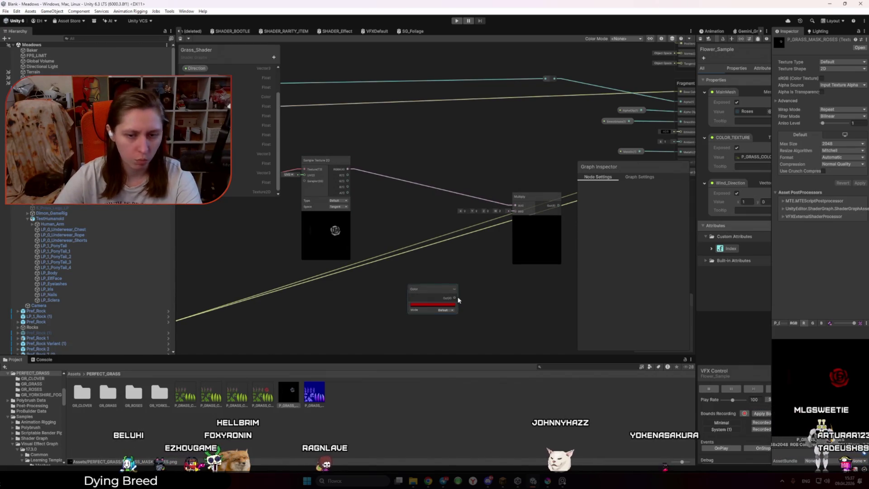
pyautogui.moveTo(454, 297)
pyautogui.mouseDown()
pyautogui.moveTo(517, 219)
pyautogui.moveTo(516, 195)
pyautogui.mouseUp()
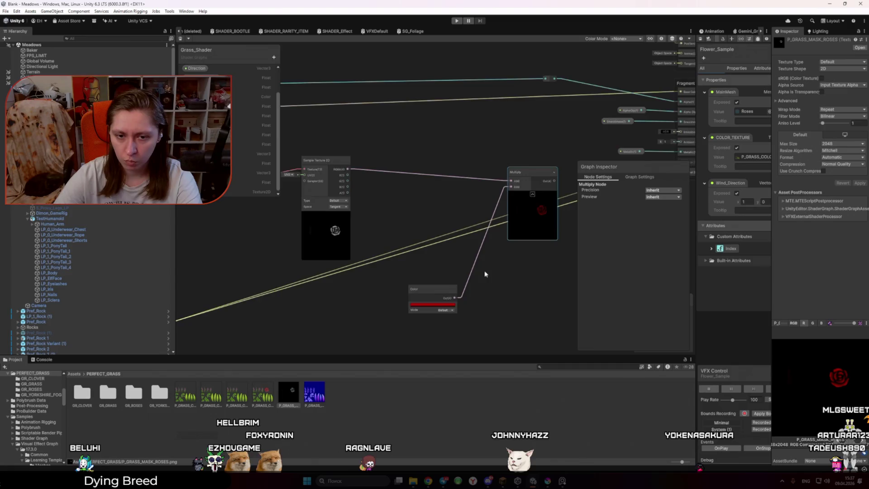
pyautogui.scroll(2, 484, 270)
# Delete the fixed Color node and add a new Color property named ColorEmission
pyautogui.click(409, 310)
pyautogui.click(411, 313)
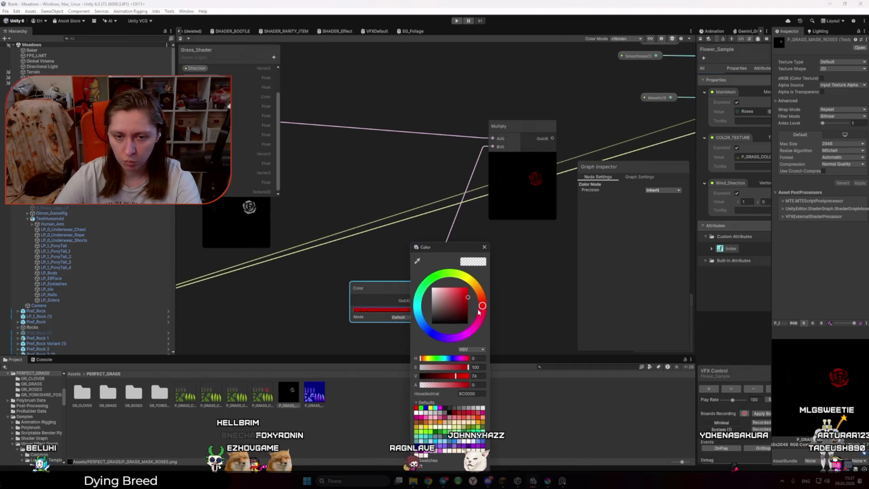
pyautogui.moveTo(483, 304)
pyautogui.mouseDown()
pyautogui.moveTo(476, 284)
pyautogui.moveTo(478, 329)
pyautogui.mouseUp()
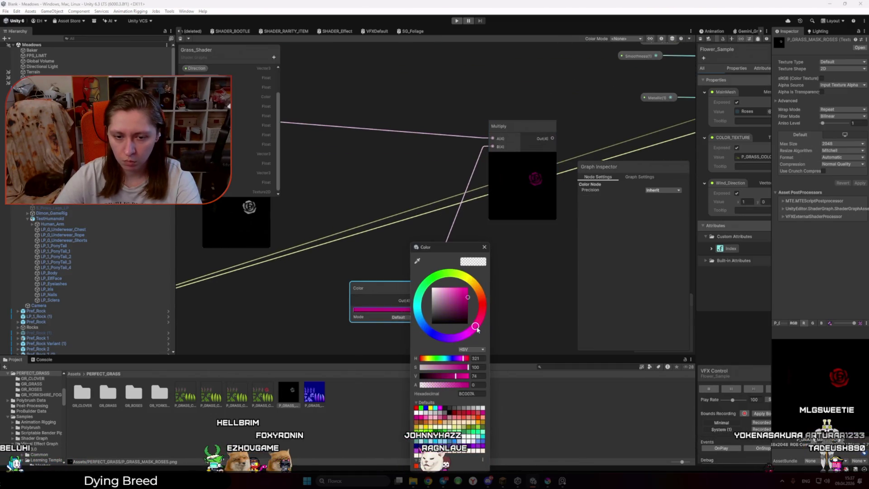
pyautogui.click(492, 261)
pyautogui.press('Delete')
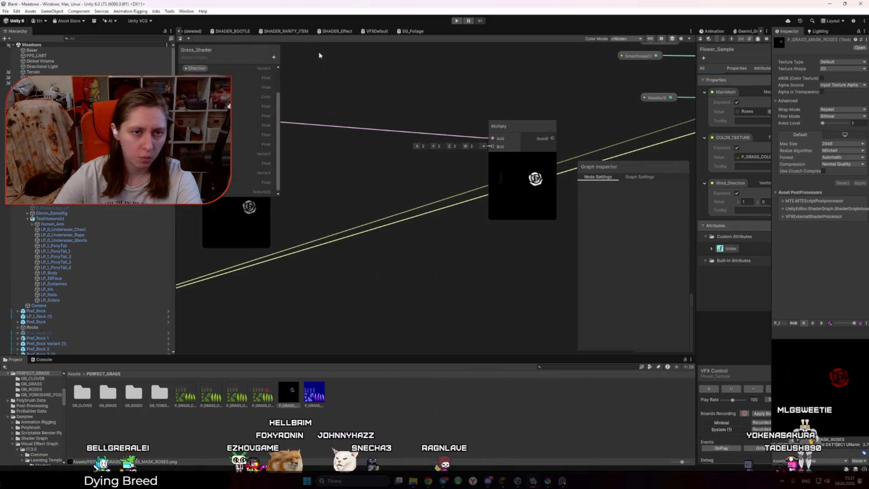
pyautogui.click(274, 58)
pyautogui.click(310, 104)
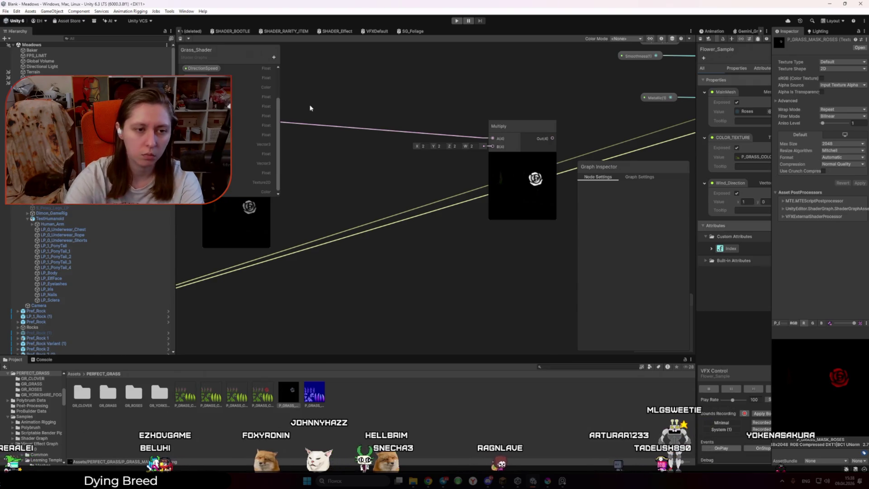
pyautogui.press('Return')
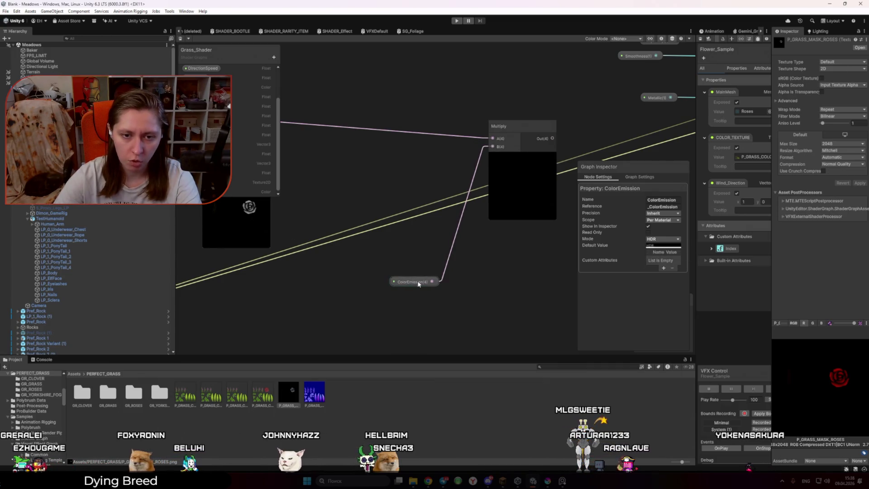
# Set ColorEmission's default to red (H0 S100 V75) with raised HDR intensity and recompile
pyautogui.click(663, 244)
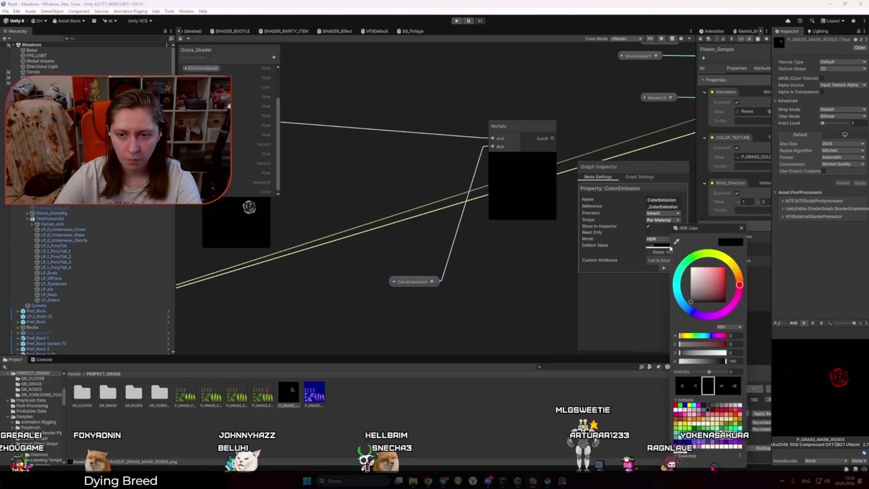
pyautogui.moveTo(715, 285); pyautogui.dragTo(730, 274)
pyautogui.moveTo(710, 372); pyautogui.dragTo(712, 374)
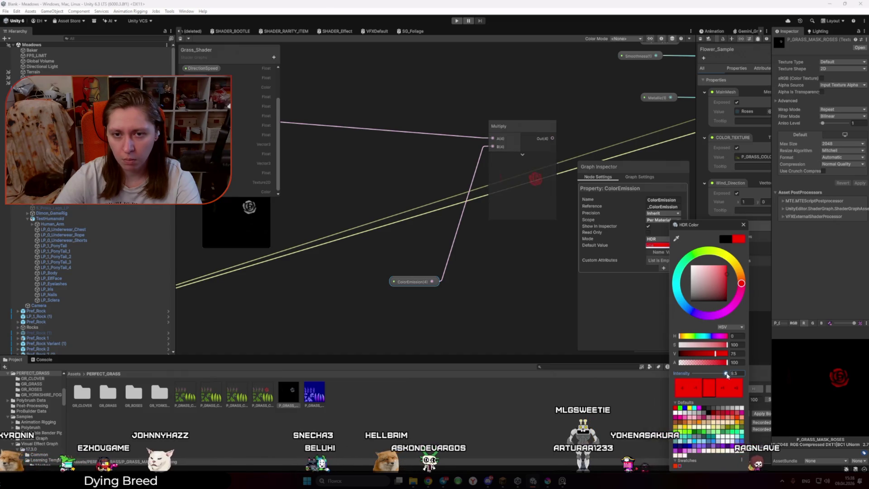
pyautogui.scroll(5, 515, 181)
pyautogui.scroll(4, 432, 216)
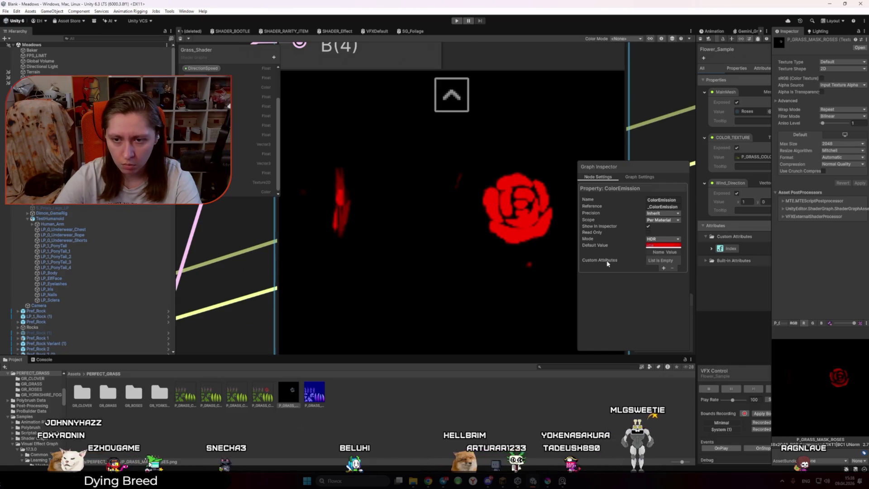
pyautogui.scroll(-8, 478, 294)
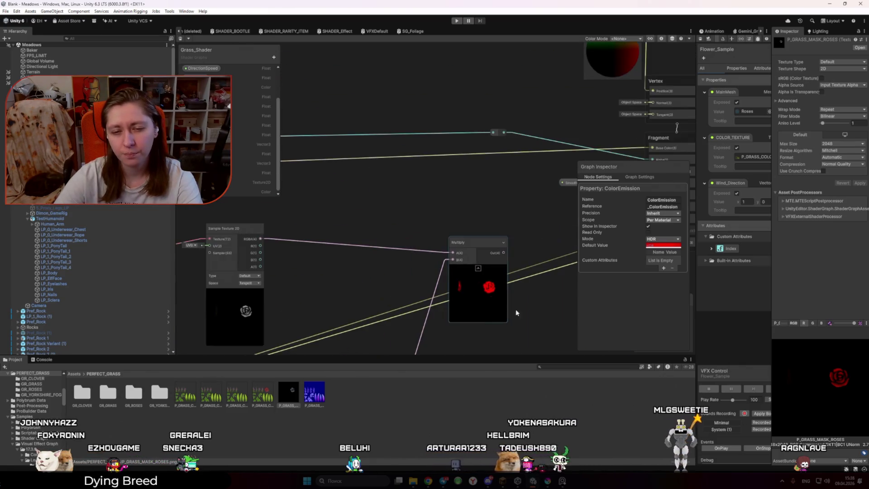
pyautogui.click(535, 312)
pyautogui.scroll(-2, 337, 271)
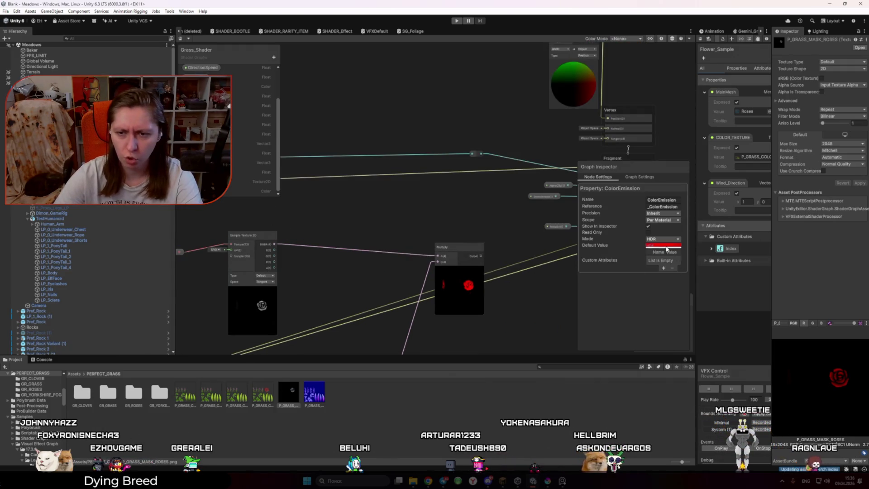
pyautogui.click(664, 246)
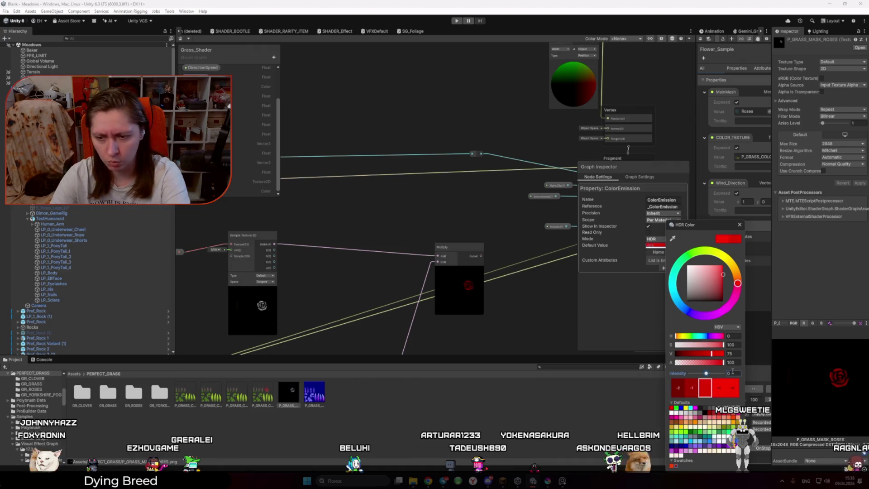
pyautogui.click(543, 307)
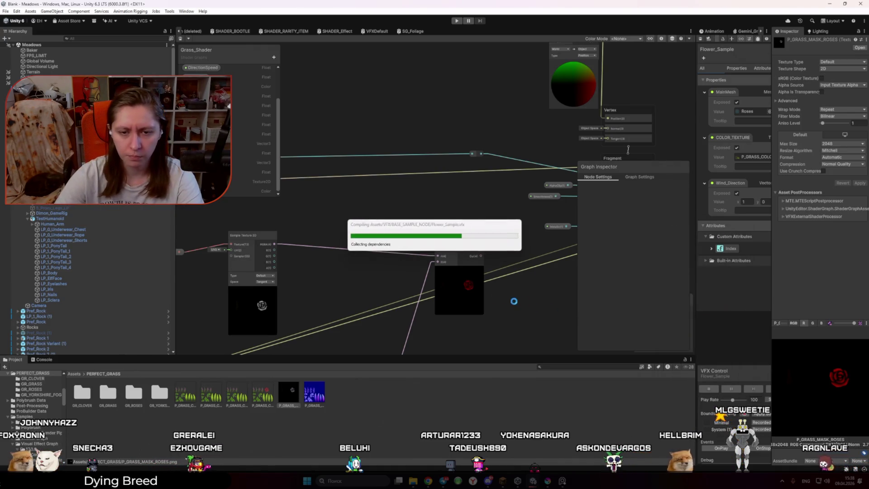
pyautogui.scroll(-2, 388, 226)
pyautogui.scroll(3, 400, 224)
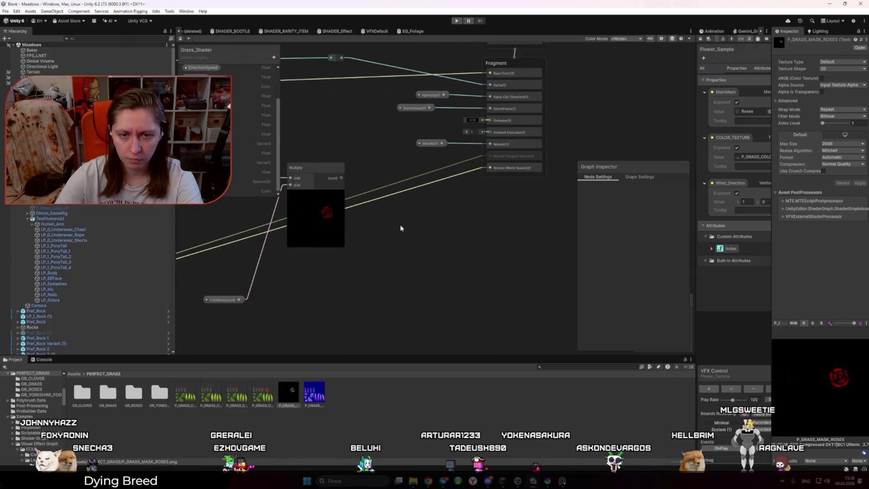
# Wire the Multiply output into emission and fly the scene camera to view the glowing rose
pyautogui.moveTo(356, 236); pyautogui.dragTo(504, 179)
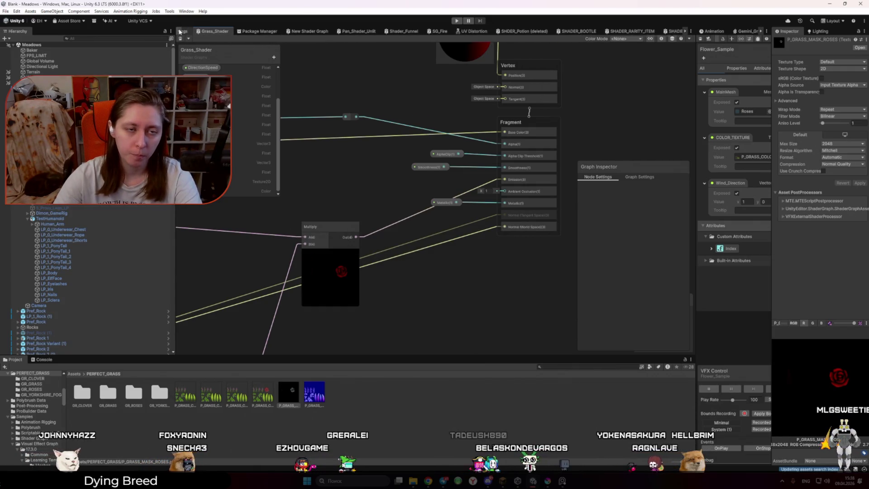
pyautogui.scroll(5, 180, 31)
pyautogui.click(192, 31)
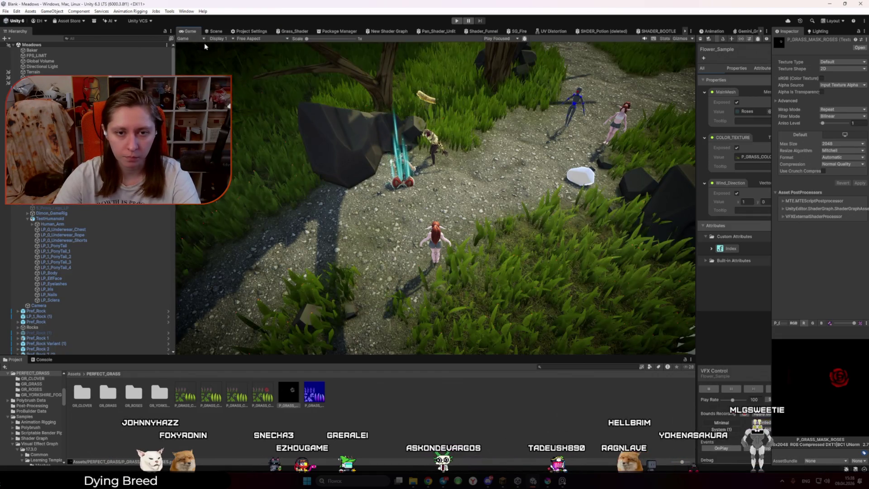
pyautogui.click(214, 31)
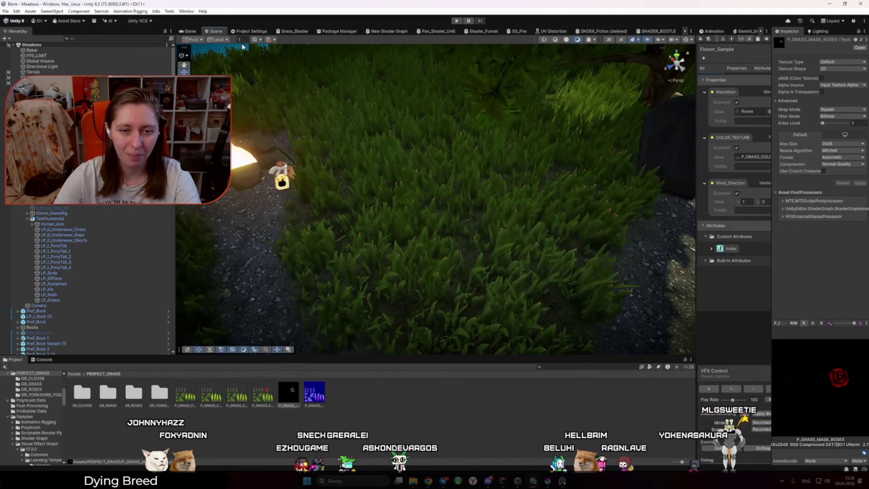
pyautogui.press('w')
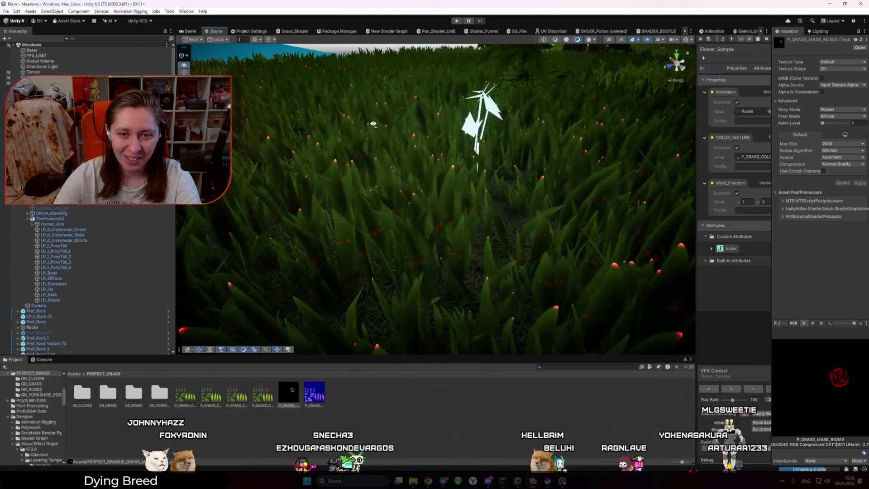
pyautogui.press('e')
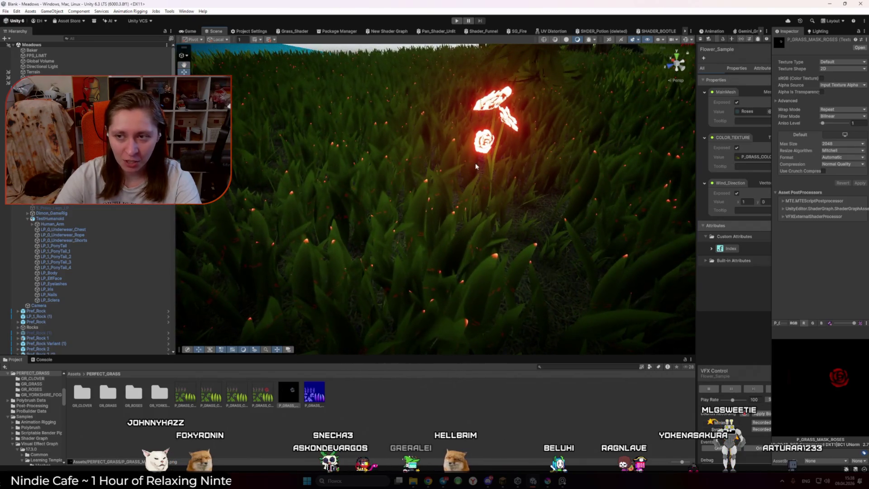
# Set the P_GRASS_MASK_ROSES wrap mode to Clamp, keeping texture type Default, and apply
pyautogui.click(832, 62)
pyautogui.click(832, 62)
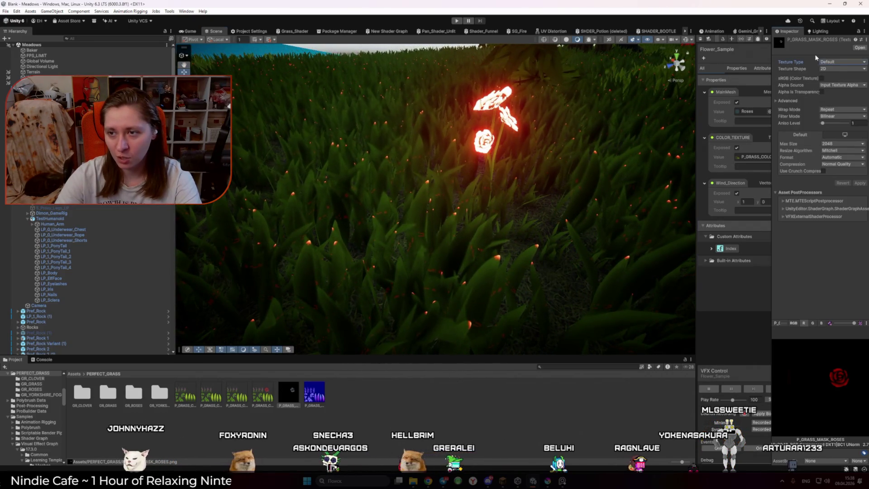
pyautogui.click(839, 109)
pyautogui.click(832, 124)
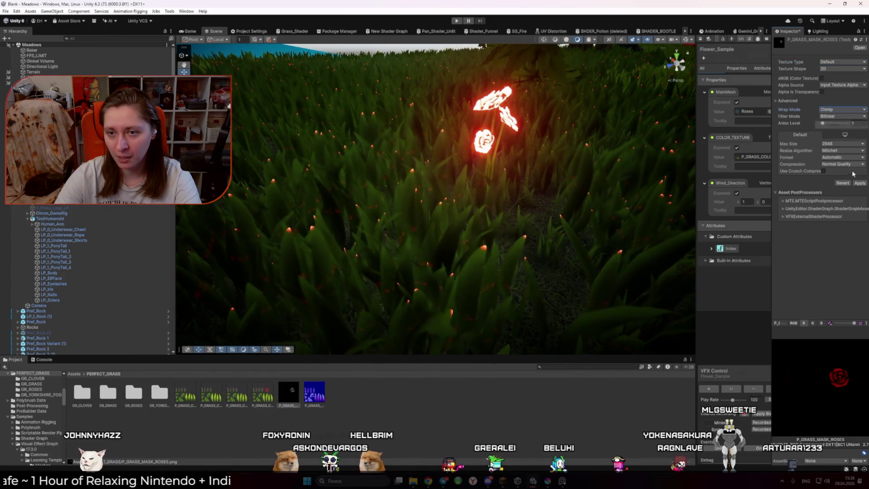
pyautogui.click(860, 183)
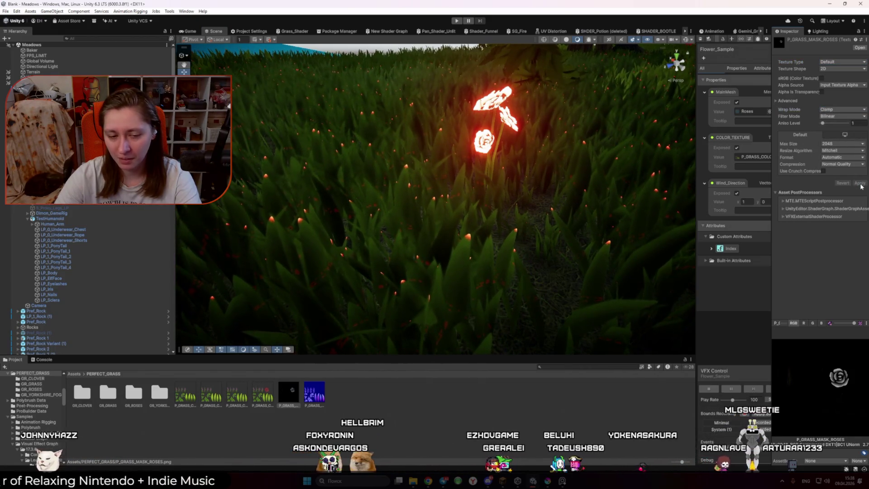
# Fly through the grass and select the glowing Flower_Sample effect
pyautogui.moveTo(588, 212)
pyautogui.mouseDown()
pyautogui.moveTo(523, 240)
pyautogui.moveTo(499, 200)
pyautogui.moveTo(547, 232)
pyautogui.moveTo(529, 234)
pyautogui.moveTo(539, 235)
pyautogui.mouseUp()
pyautogui.press('s')
pyautogui.press('w')
pyautogui.press('s')
pyautogui.click(461, 196)
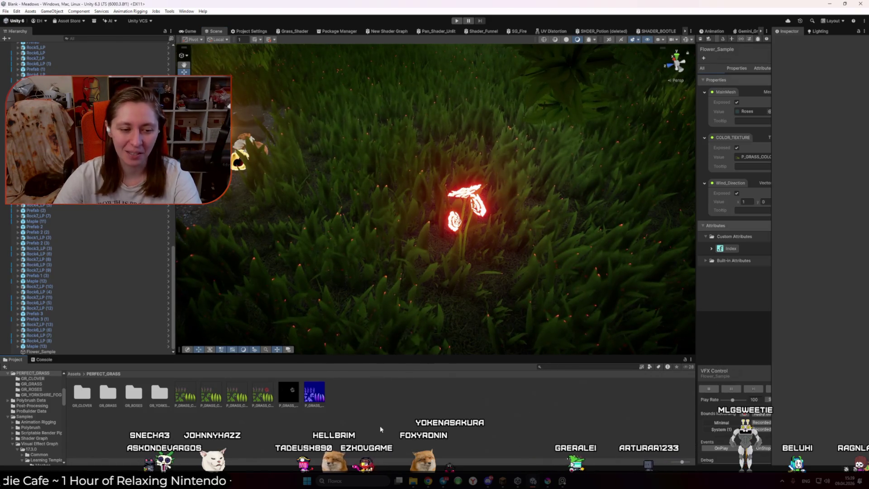
# Set the Grass_Shader ColorEmission default colour to black and recompile
pyautogui.moveTo(696, 248); pyautogui.dragTo(479, 248)
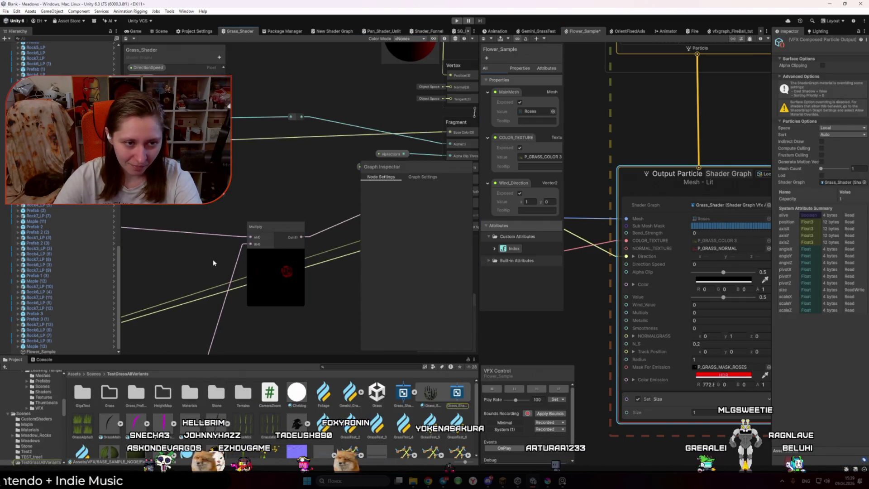
pyautogui.scroll(-4, 213, 262)
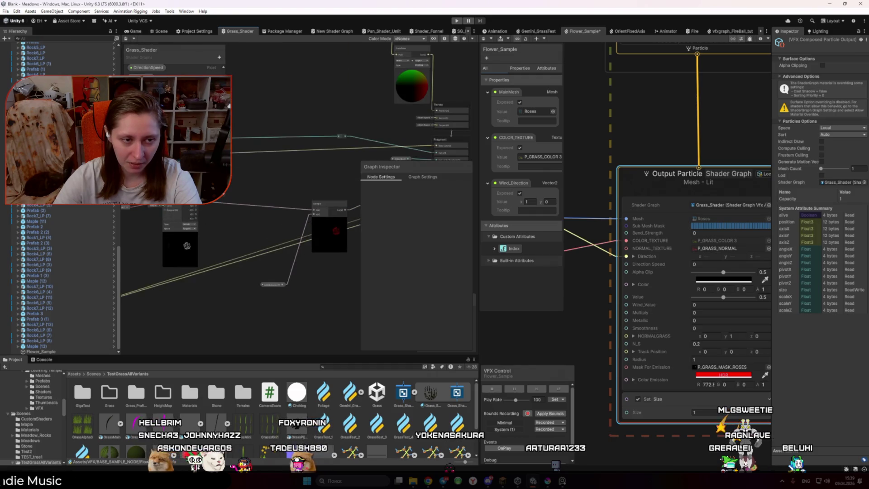
pyautogui.click(273, 285)
pyautogui.click(434, 245)
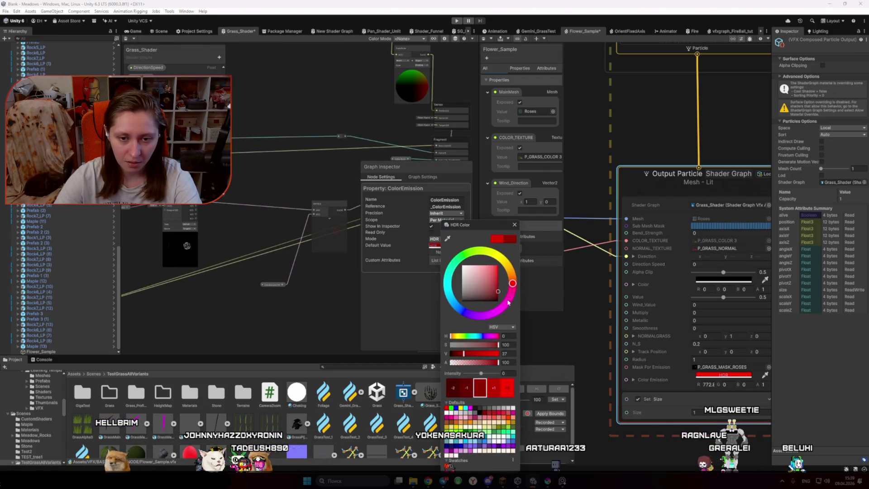
pyautogui.moveTo(509, 303); pyautogui.dragTo(514, 328)
pyautogui.click(310, 278)
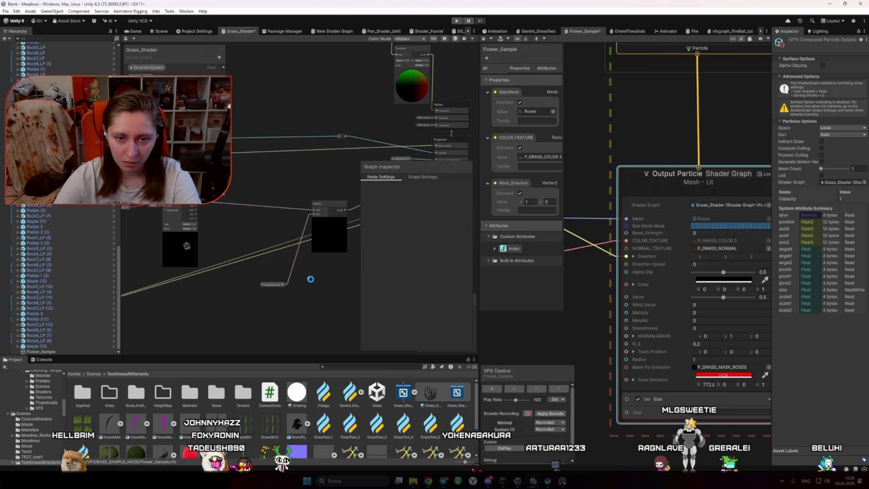
# Save the Flower_Sample graph and confirm its Color Emission keeps the red HDR colour
pyautogui.click(138, 31)
pyautogui.click(158, 31)
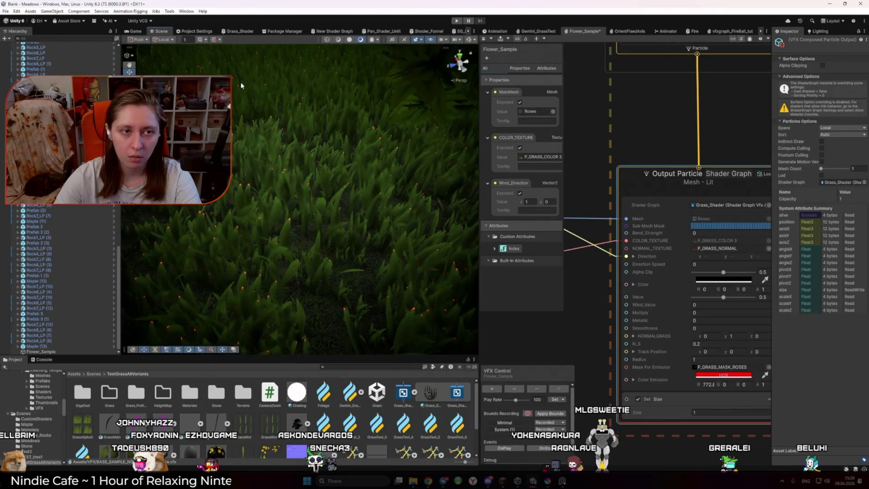
pyautogui.click(585, 294)
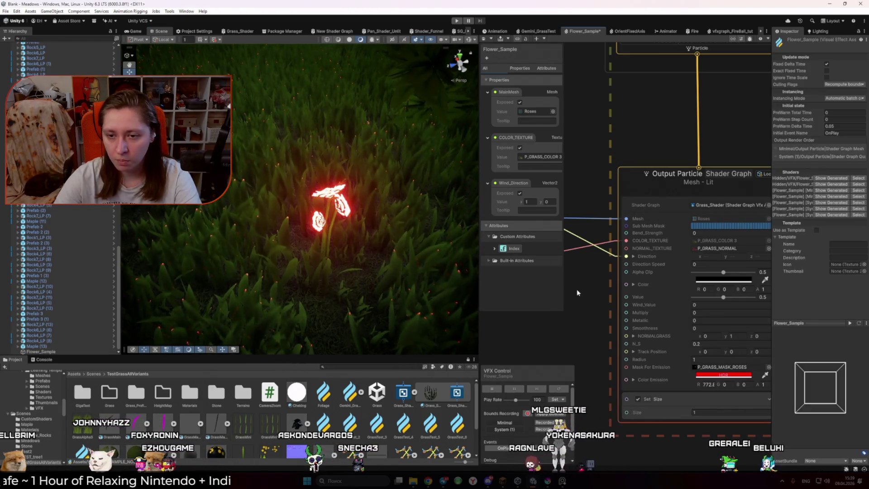
pyautogui.hotkey('ctrl', 's')
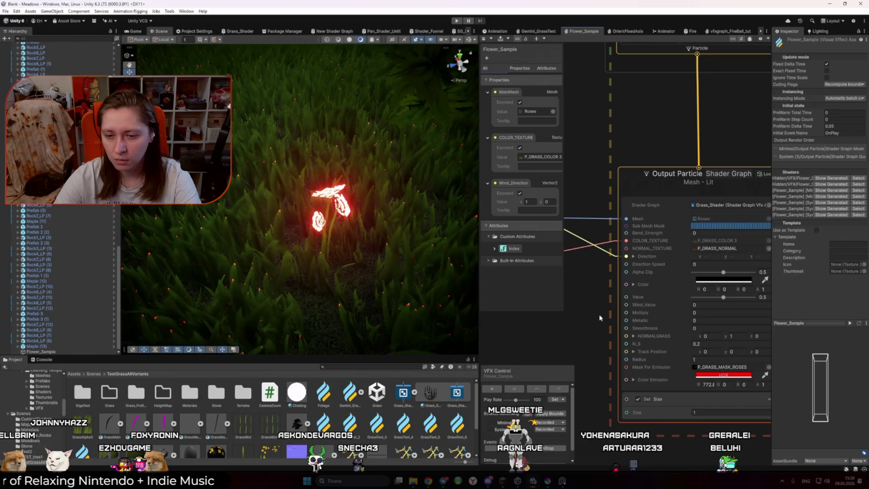
pyautogui.click(715, 375)
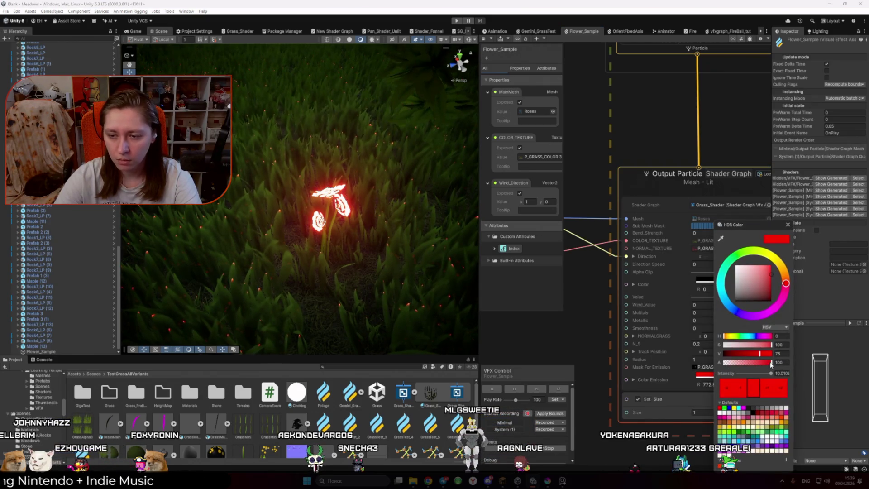
pyautogui.moveTo(771, 276); pyautogui.dragTo(772, 302)
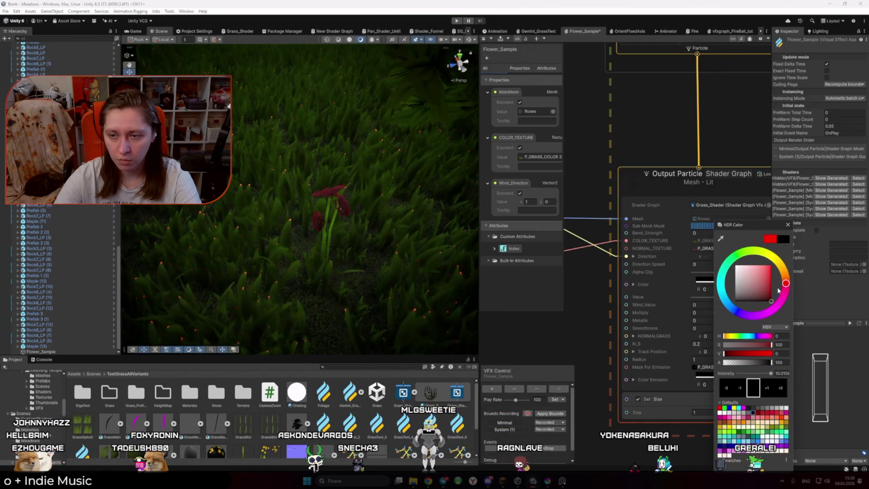
pyautogui.click(769, 239)
pyautogui.click(788, 225)
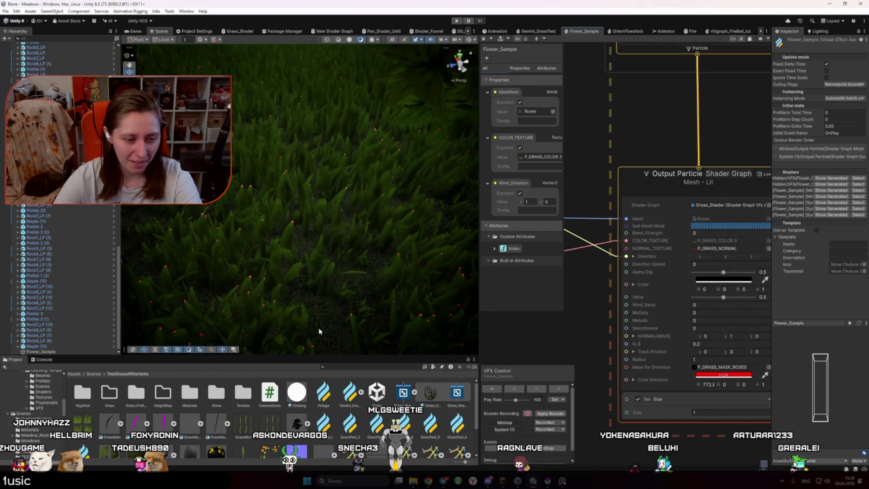
pyautogui.scroll(-5, 656, 235)
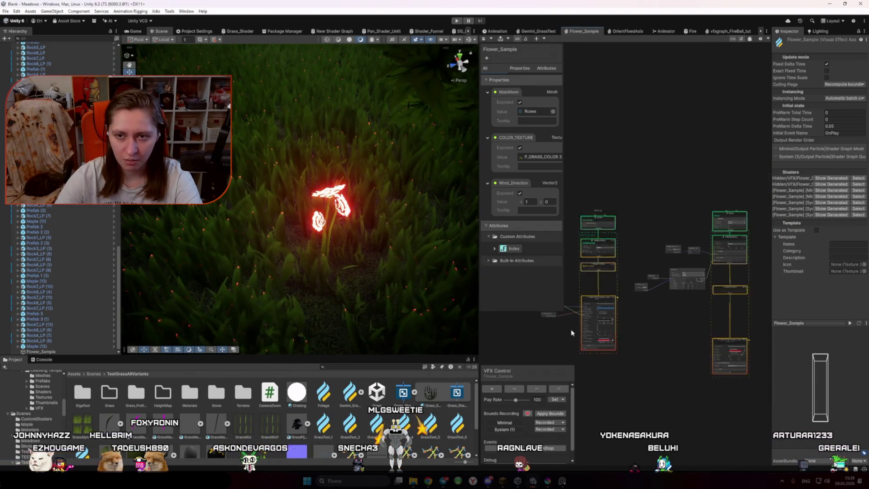
pyautogui.scroll(15, 58, 199)
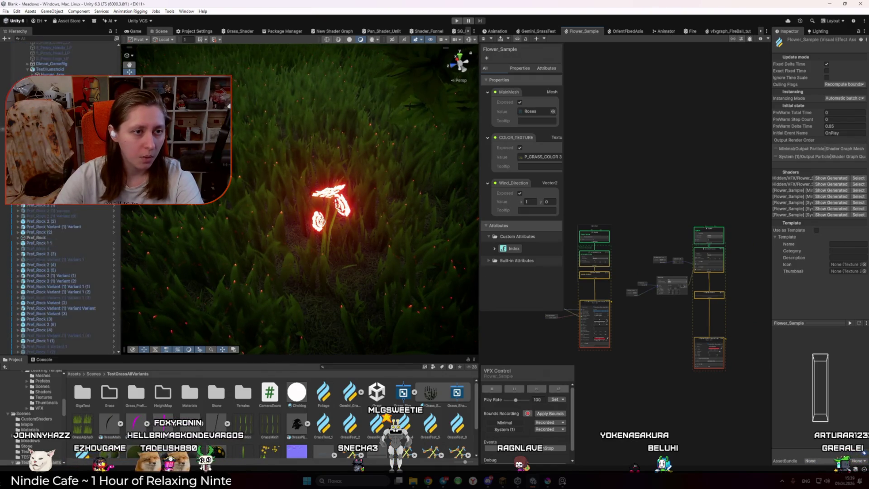
pyautogui.click(45, 83)
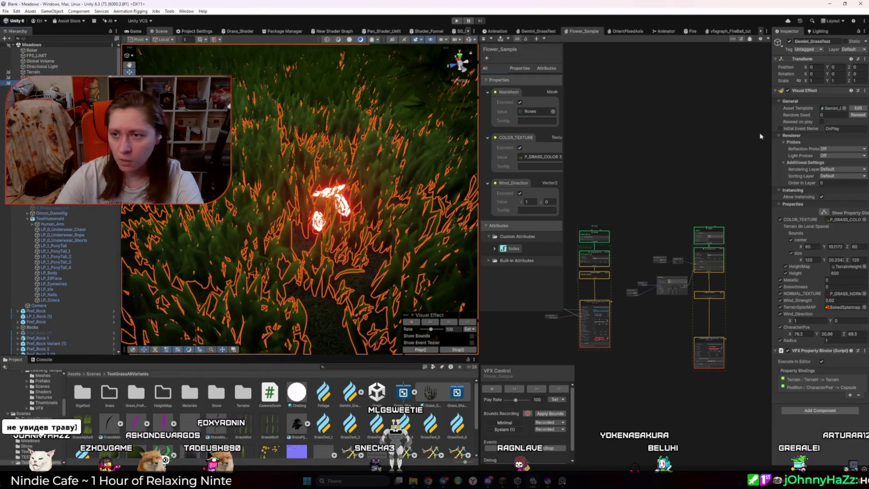
pyautogui.doubleClick(827, 108)
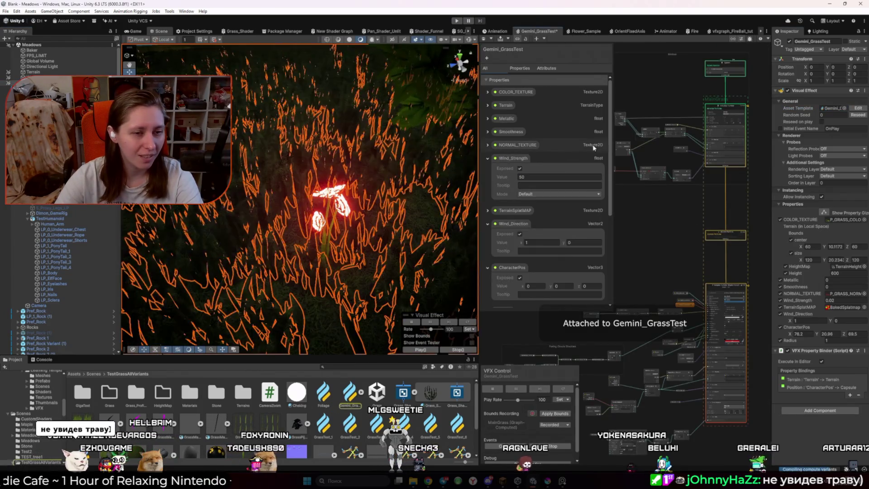
pyautogui.click(136, 31)
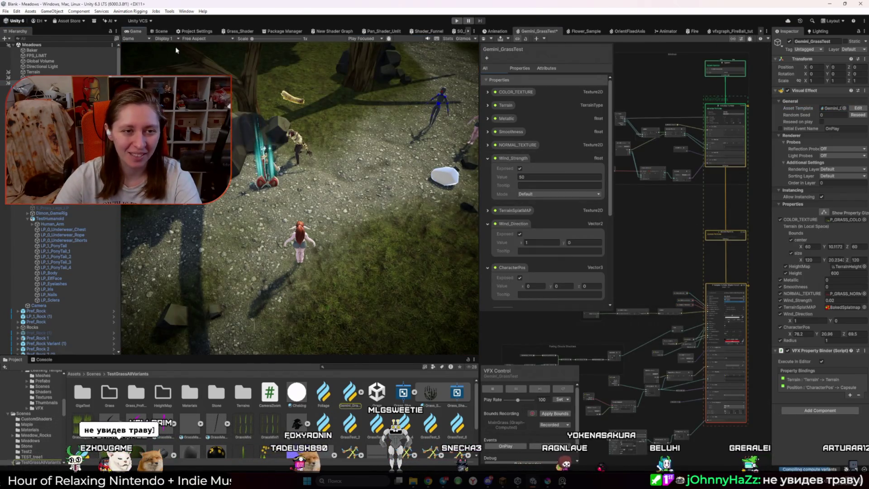
pyautogui.click(159, 31)
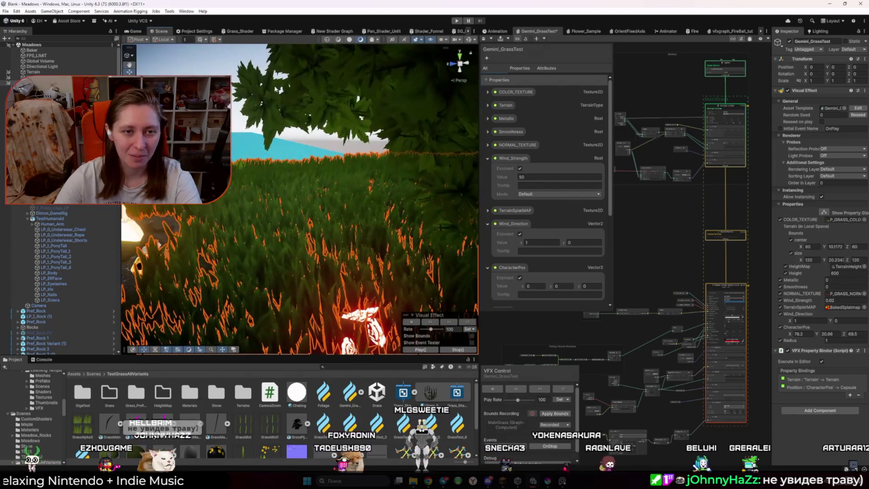
pyautogui.moveTo(212, 209)
pyautogui.mouseDown()
pyautogui.moveTo(318, 212)
pyautogui.moveTo(330, 198)
pyautogui.mouseUp()
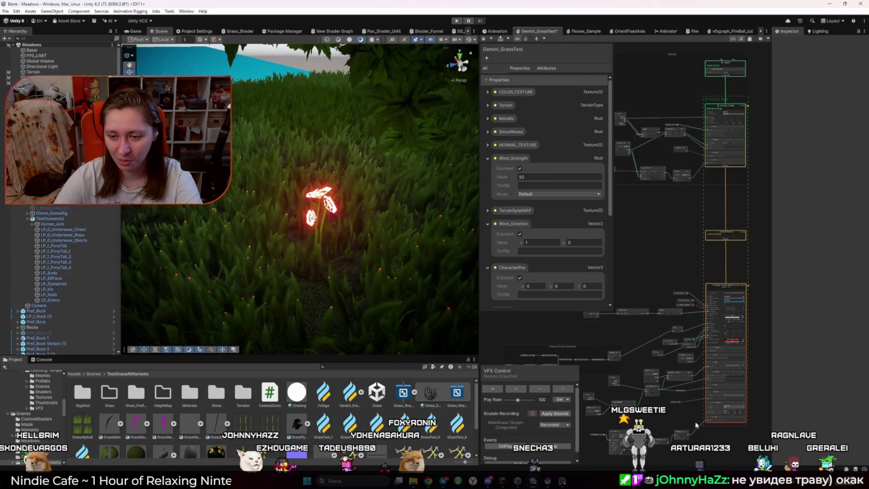
pyautogui.scroll(8, 695, 424)
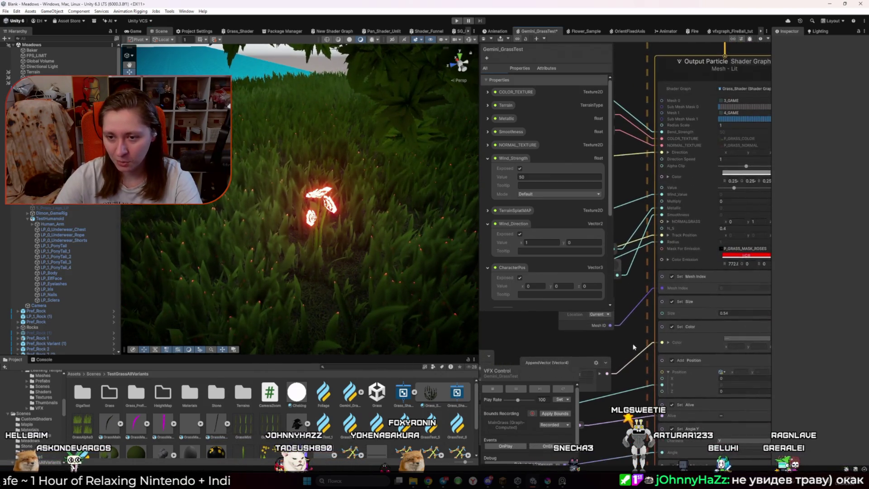
pyautogui.click(730, 256)
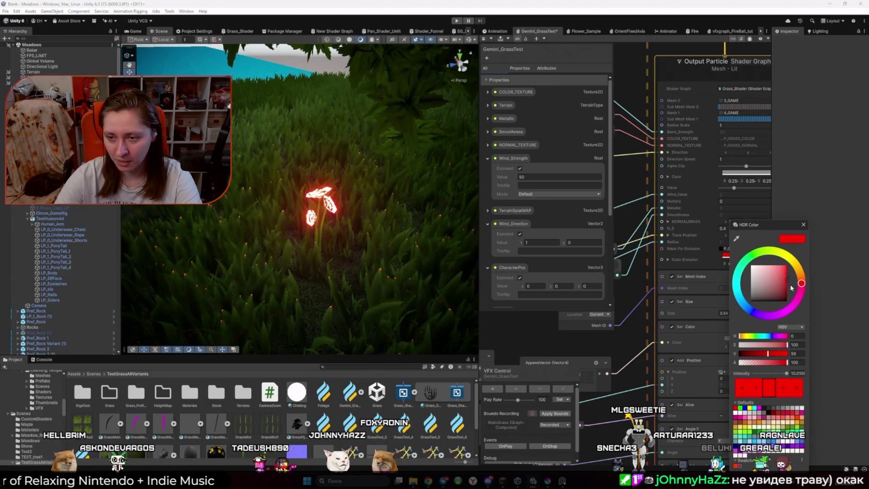
pyautogui.click(803, 225)
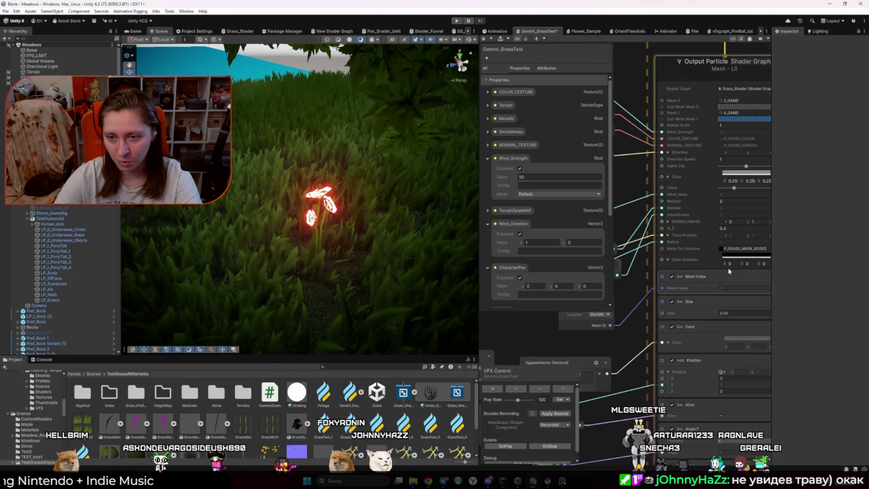
pyautogui.click(730, 256)
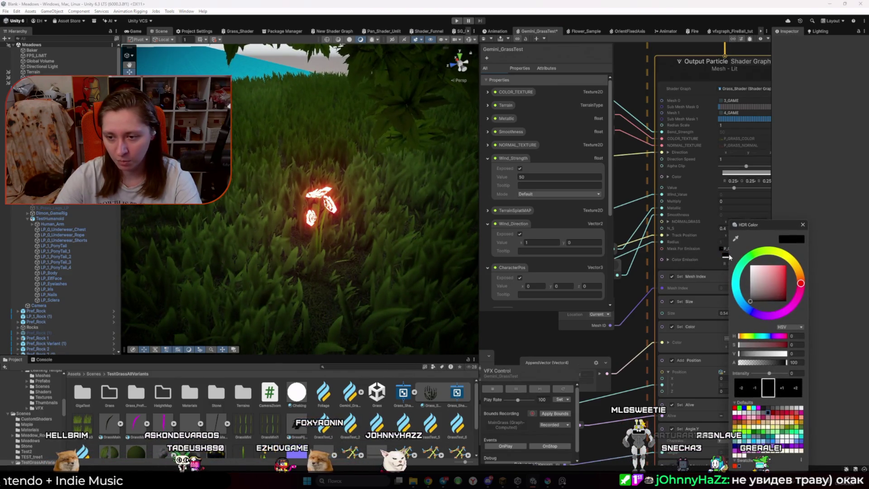
pyautogui.click(634, 335)
pyautogui.click(134, 31)
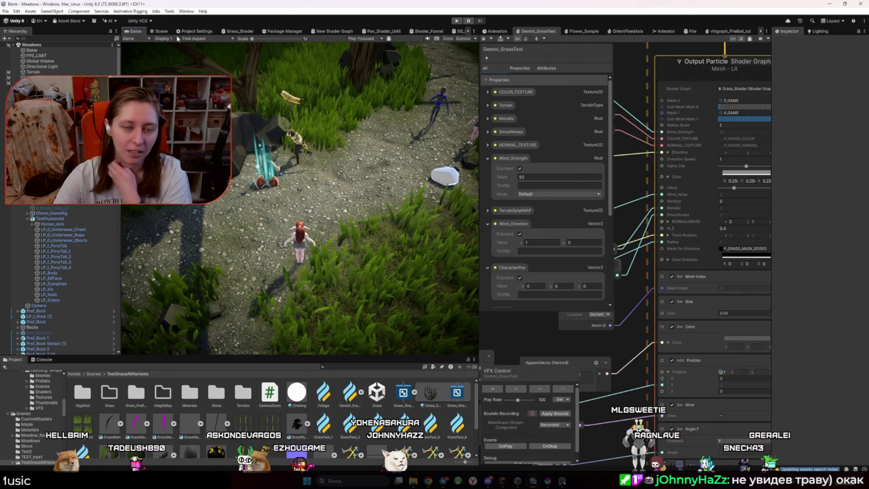
pyautogui.click(161, 31)
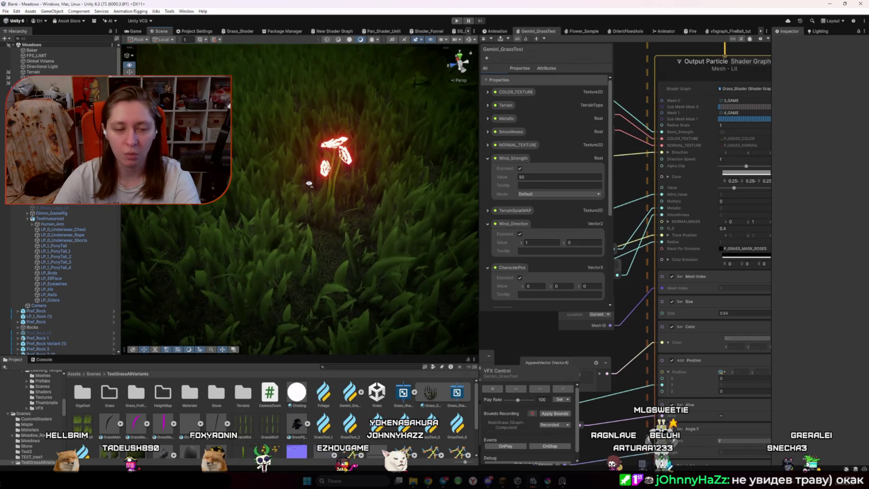
pyautogui.moveTo(308, 184); pyautogui.dragTo(317, 171)
# Set the roses' Color Emission intensity to 0 and check it in the Game view
pyautogui.click(578, 32)
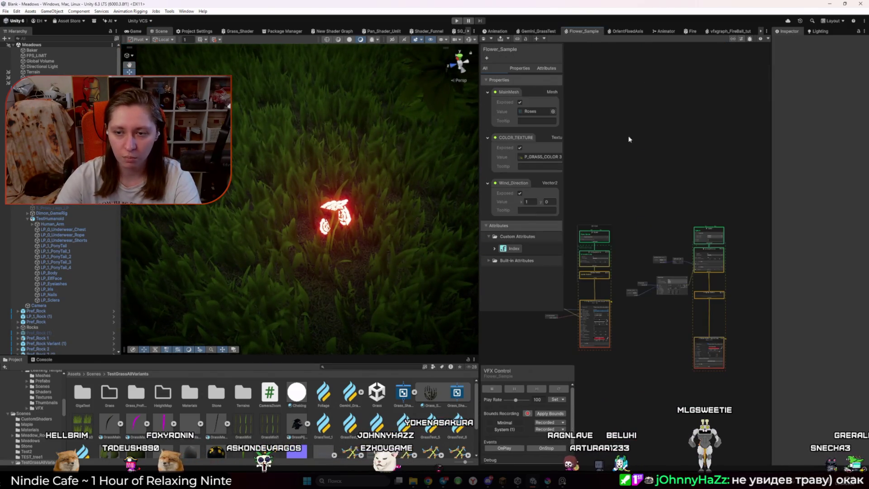
pyautogui.press('f')
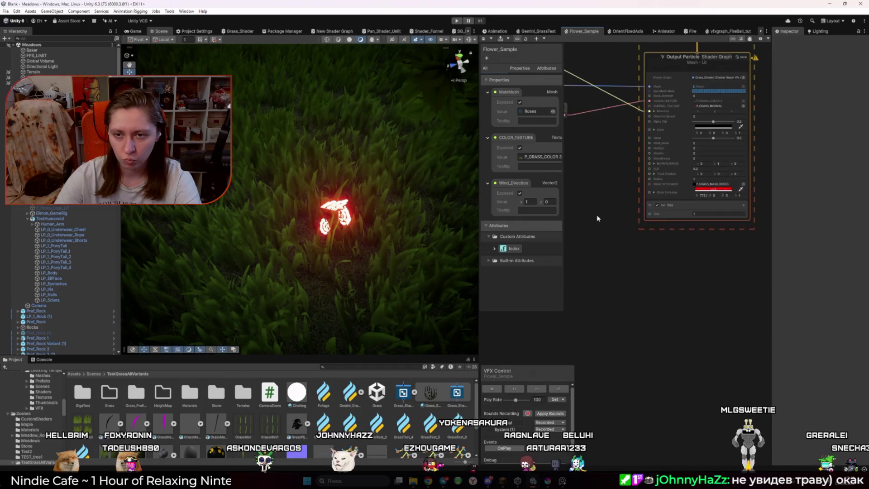
pyautogui.scroll(-5, 653, 248)
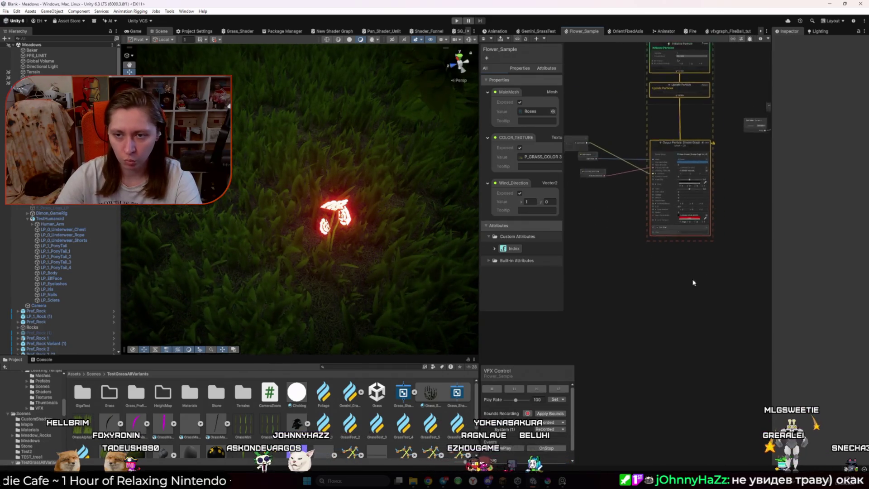
pyautogui.scroll(5, 667, 289)
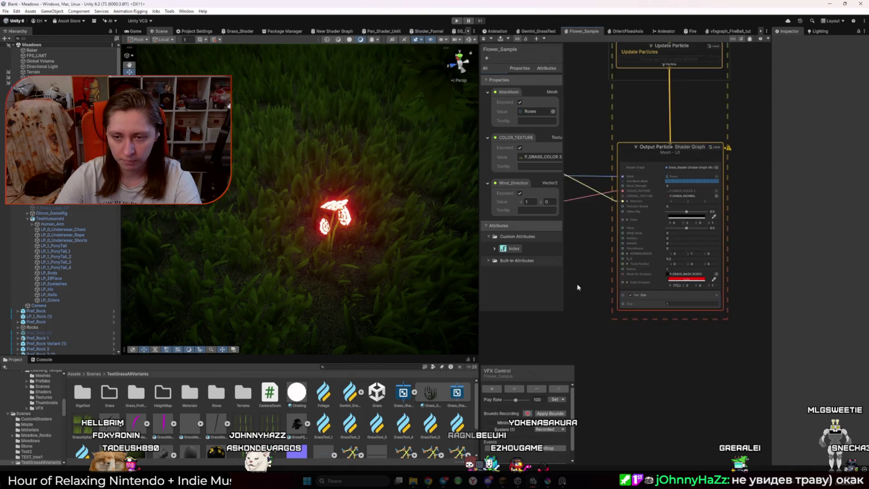
pyautogui.click(706, 286)
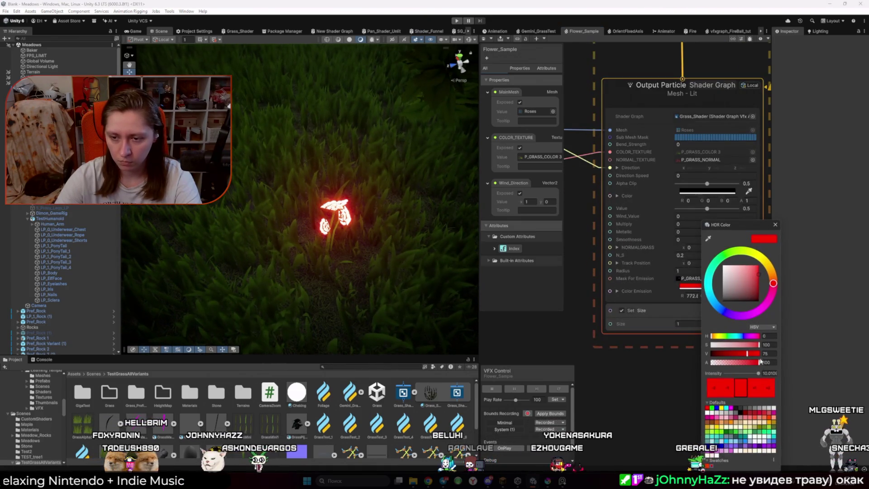
pyautogui.write('0')
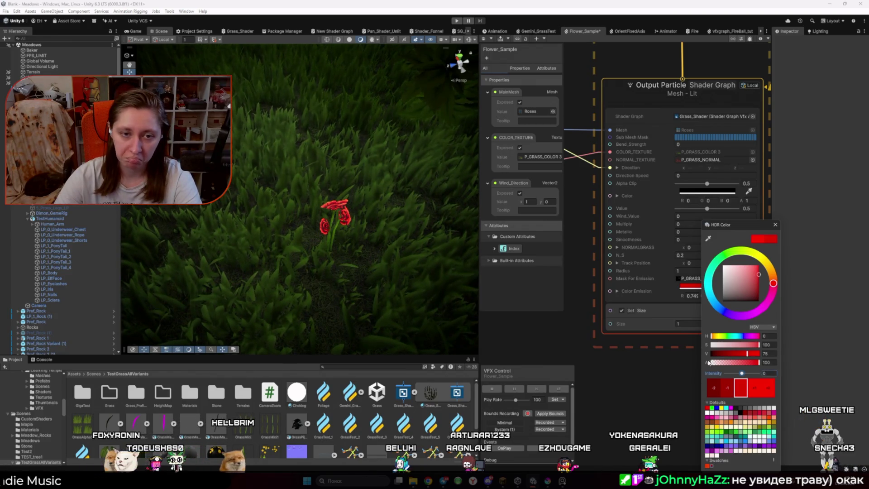
pyautogui.click(135, 31)
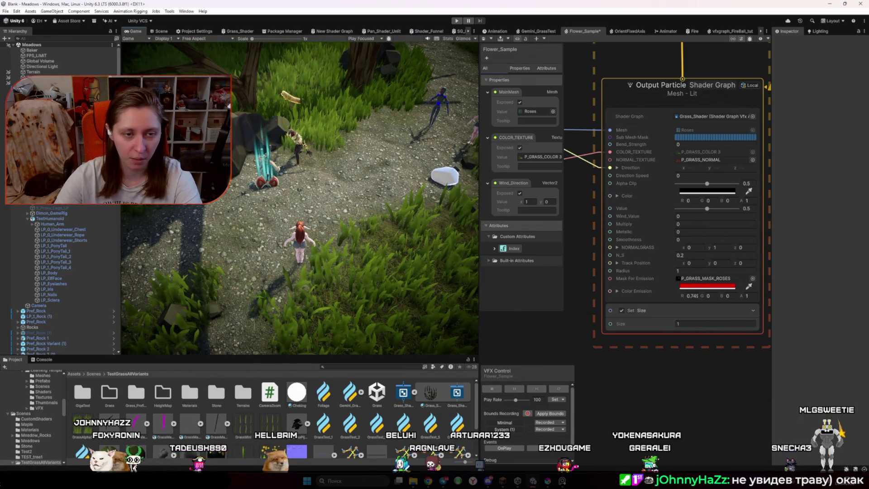
pyautogui.click(160, 31)
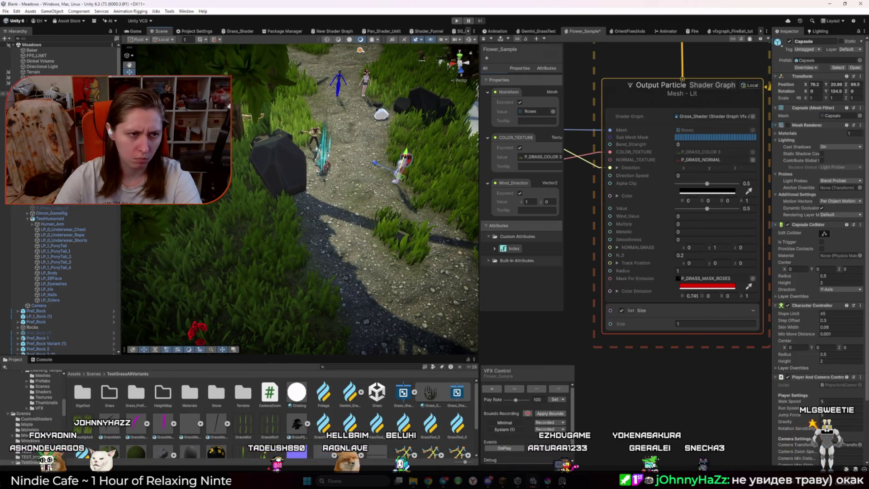
# Select the player capsule and shift it slightly along the path
pyautogui.scroll(-5, 68, 271)
pyautogui.moveTo(323, 235); pyautogui.dragTo(379, 181)
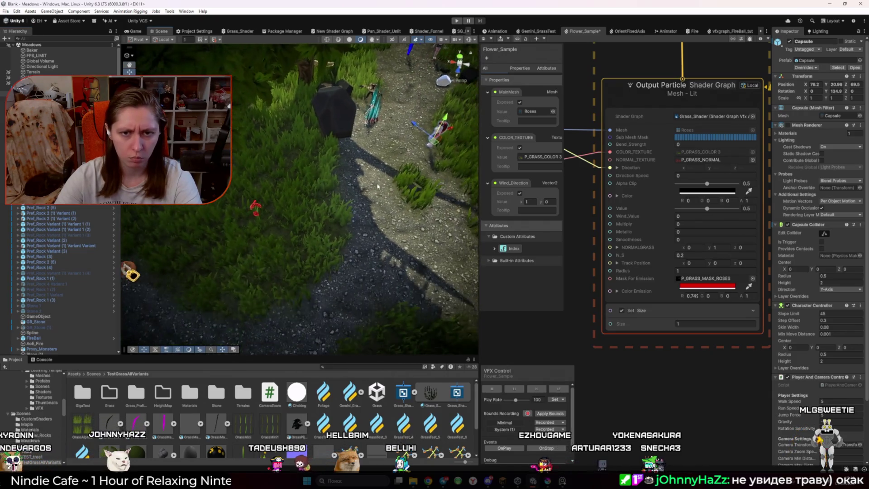
pyautogui.click(135, 32)
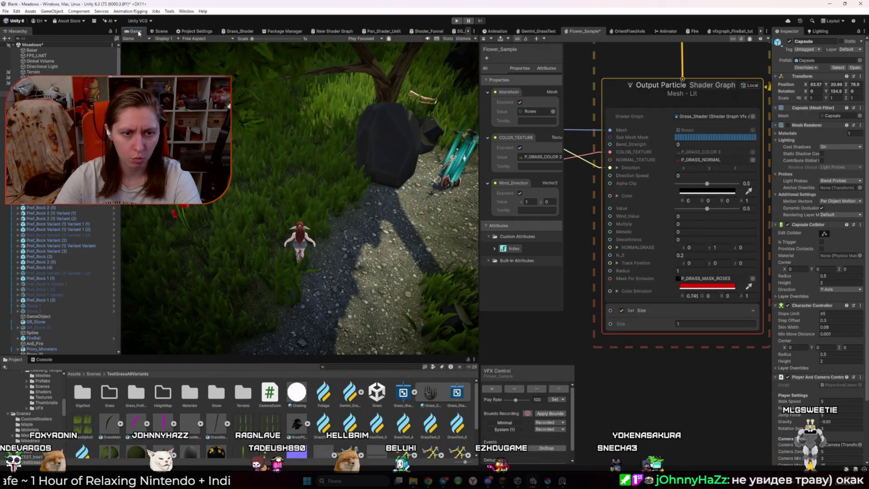
pyautogui.click(161, 32)
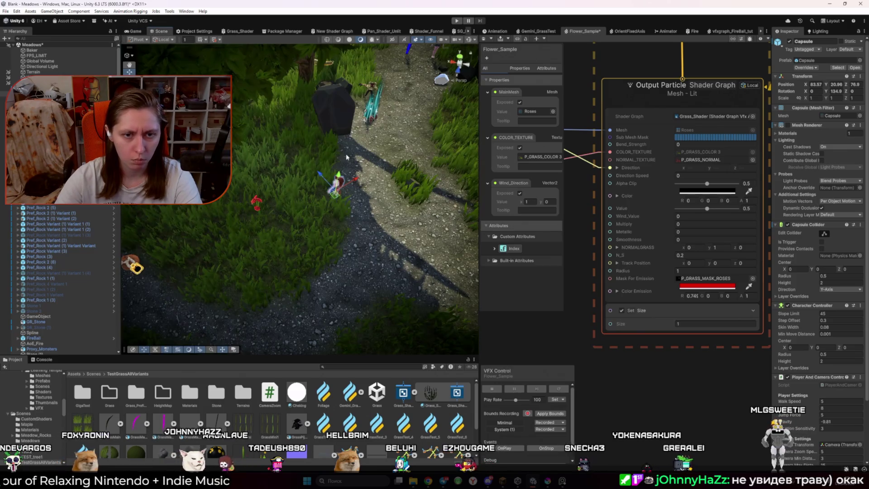
pyautogui.click(350, 180)
pyautogui.click(468, 93)
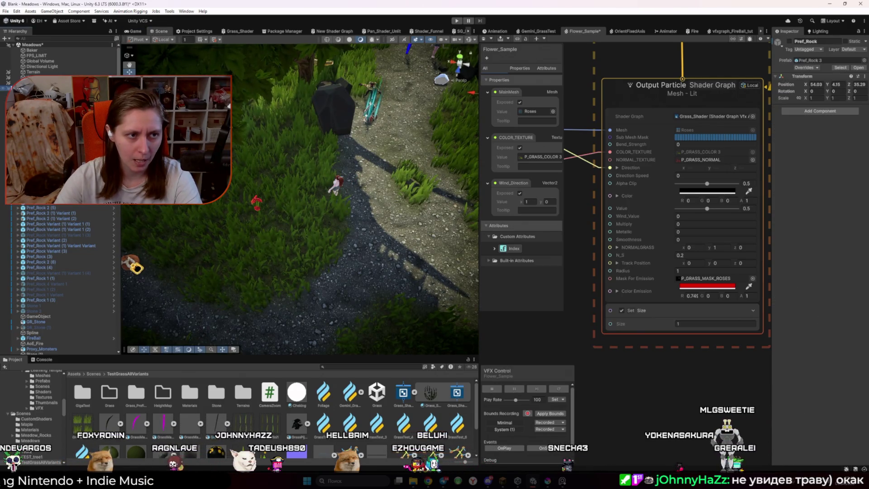
pyautogui.click(340, 185)
pyautogui.moveTo(355, 183); pyautogui.dragTo(335, 187)
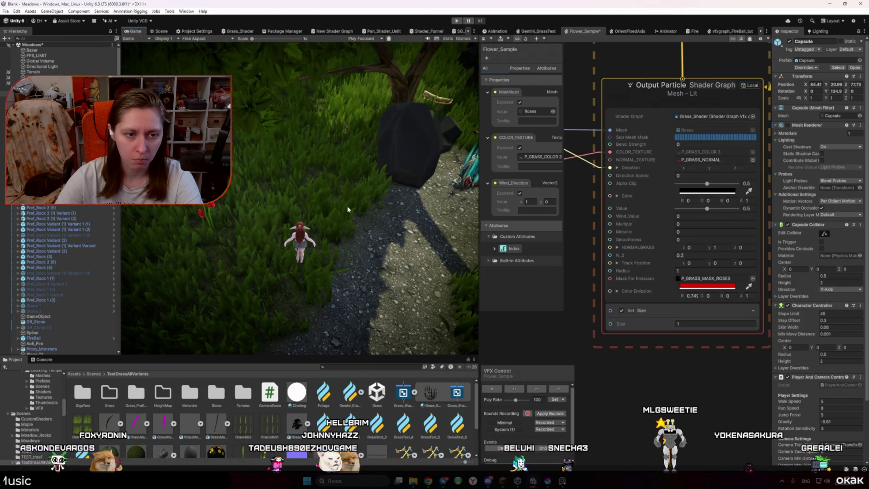
# Brighten the emission colour's value and raise its intensity to about 7.8
pyautogui.click(707, 286)
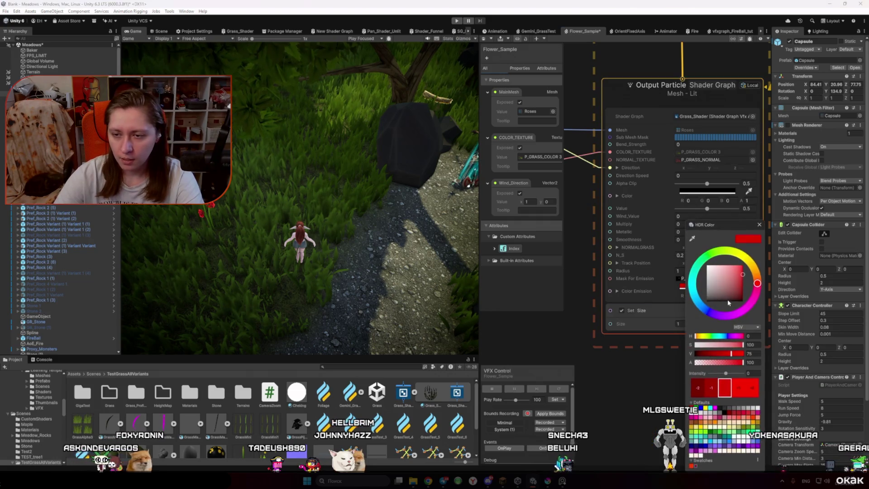
pyautogui.moveTo(749, 292); pyautogui.dragTo(758, 286)
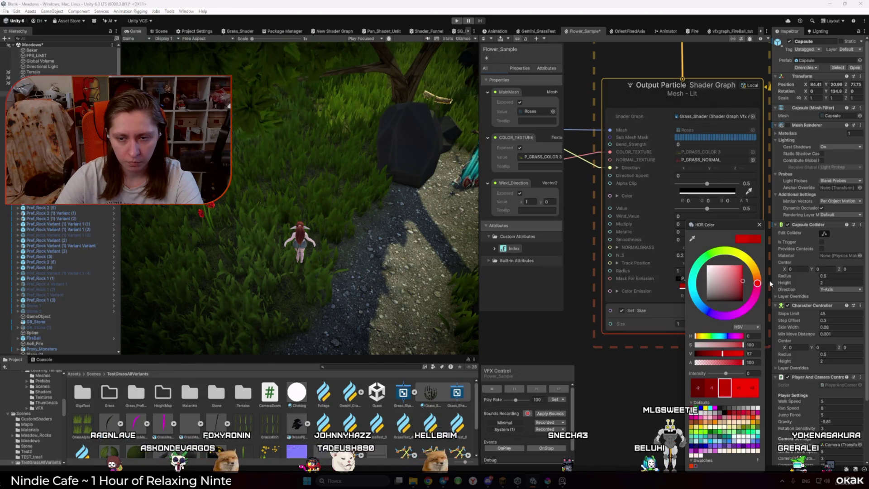
pyautogui.click(729, 373)
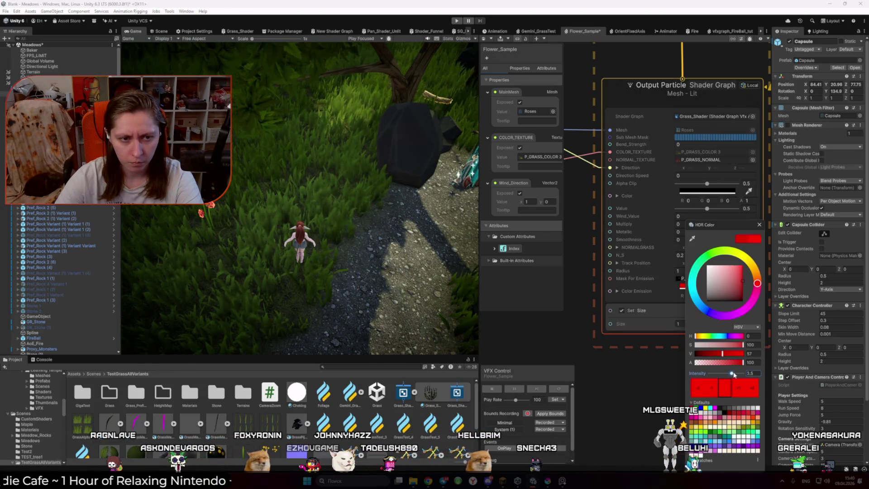
pyautogui.moveTo(730, 373); pyautogui.dragTo(700, 353)
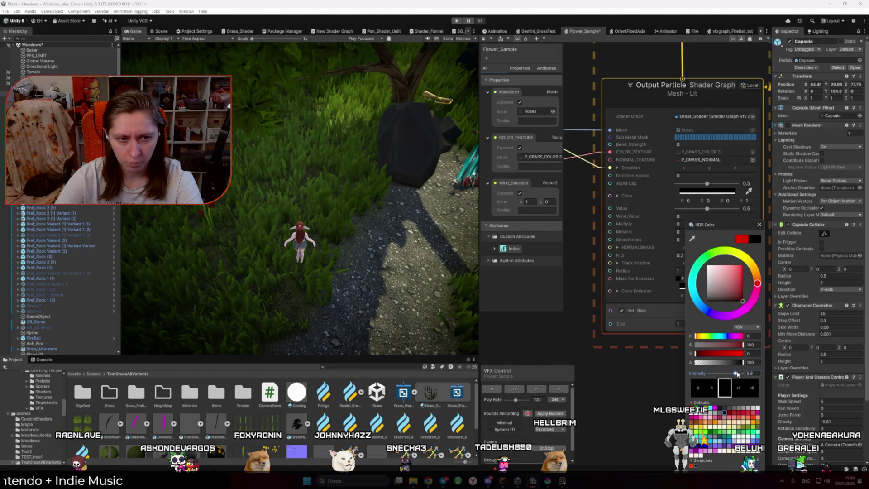
pyautogui.click(699, 354)
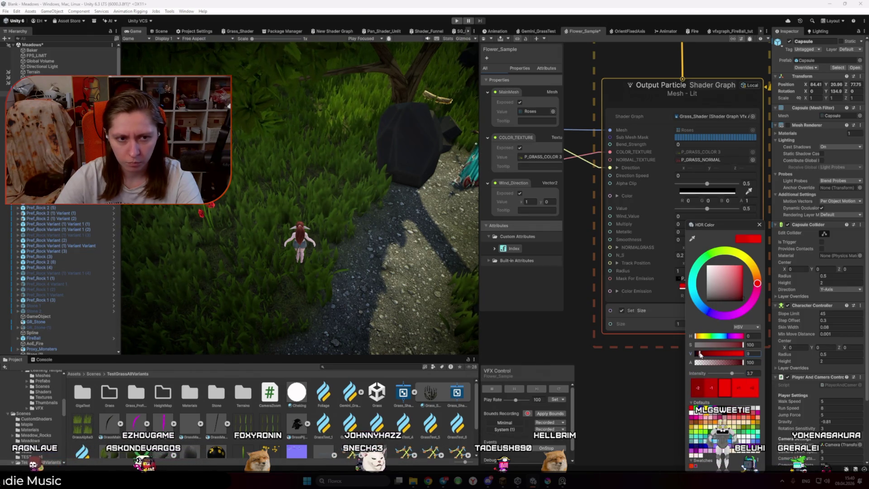
pyautogui.moveTo(700, 354)
pyautogui.mouseDown()
pyautogui.moveTo(730, 373)
pyautogui.moveTo(724, 354)
pyautogui.mouseUp()
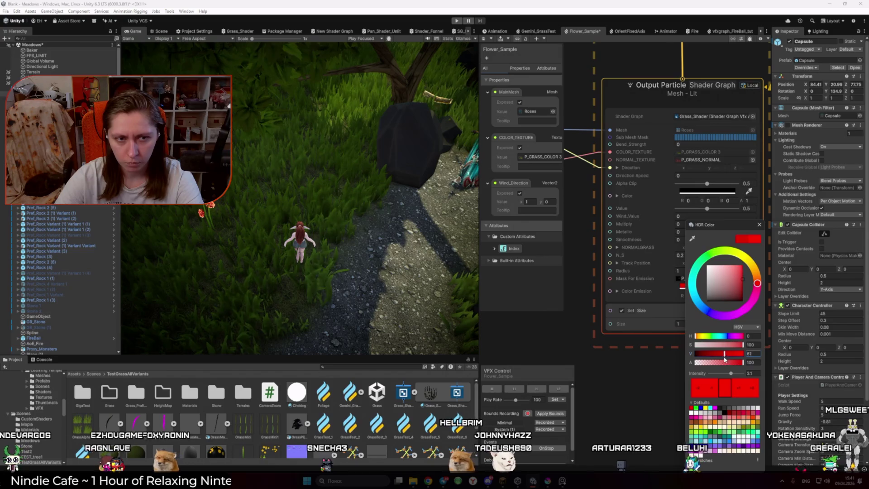
pyautogui.moveTo(730, 373)
pyautogui.mouseDown()
pyautogui.moveTo(739, 374)
pyautogui.moveTo(726, 374)
pyautogui.mouseUp()
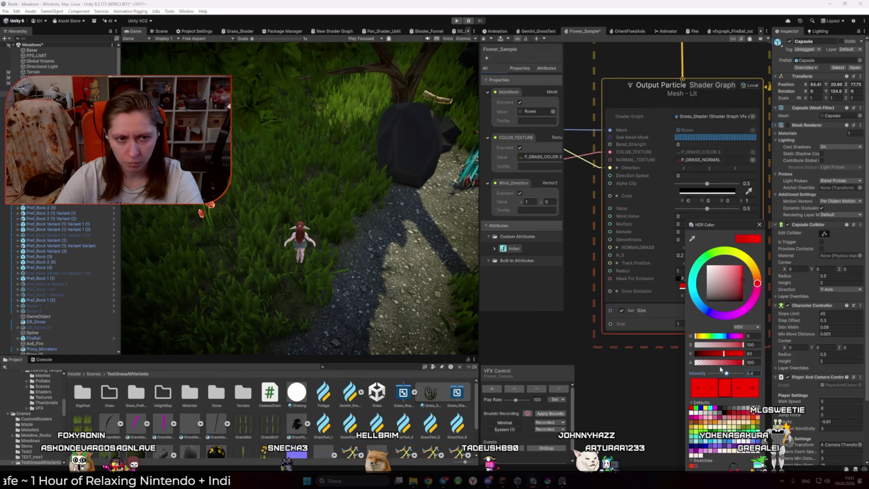
pyautogui.press('Escape')
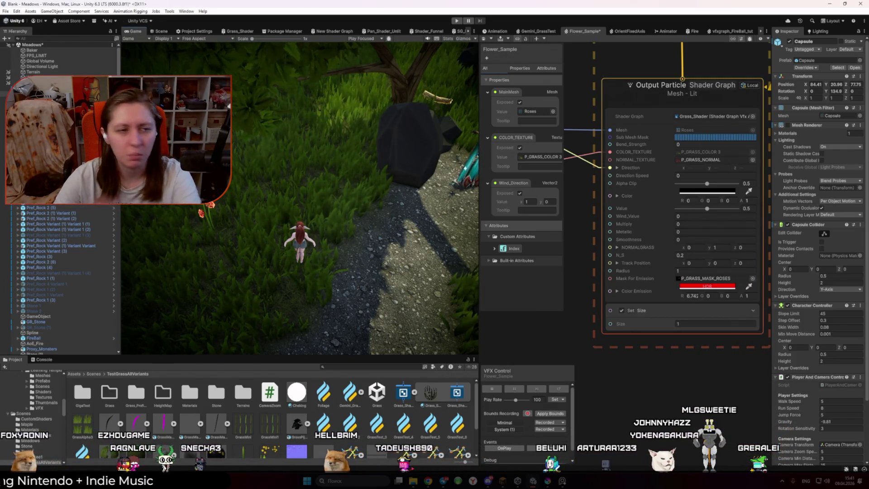
# Lower the emission brightness to 55 and shift the hue slightly
pyautogui.click(707, 285)
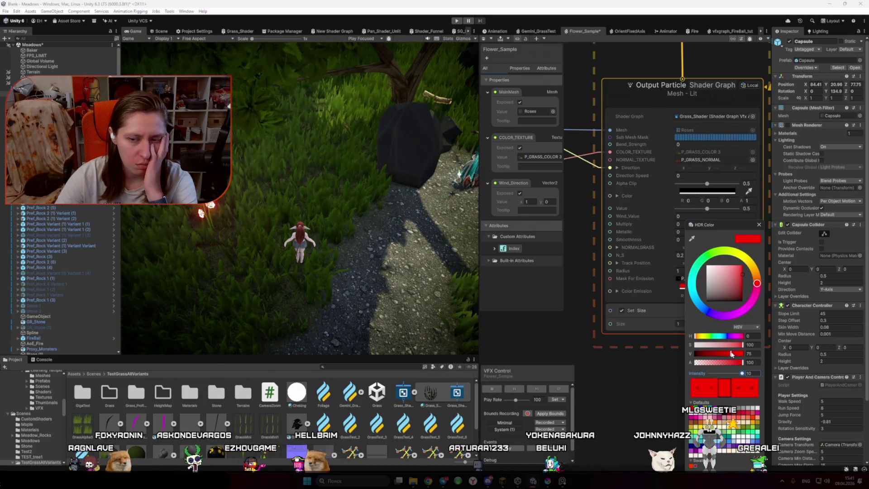
pyautogui.moveTo(731, 354); pyautogui.dragTo(721, 353)
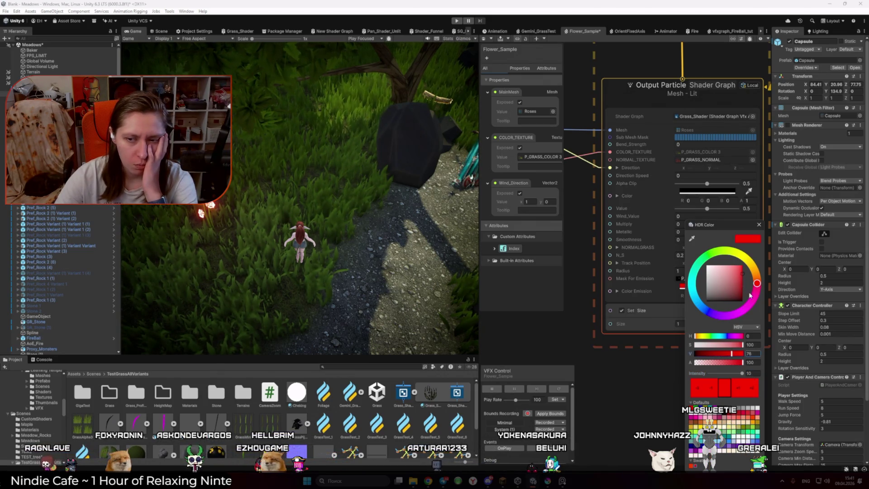
pyautogui.moveTo(750, 295)
pyautogui.mouseDown()
pyautogui.moveTo(757, 278)
pyautogui.moveTo(763, 293)
pyautogui.moveTo(742, 272)
pyautogui.moveTo(753, 293)
pyautogui.moveTo(756, 282)
pyautogui.mouseUp()
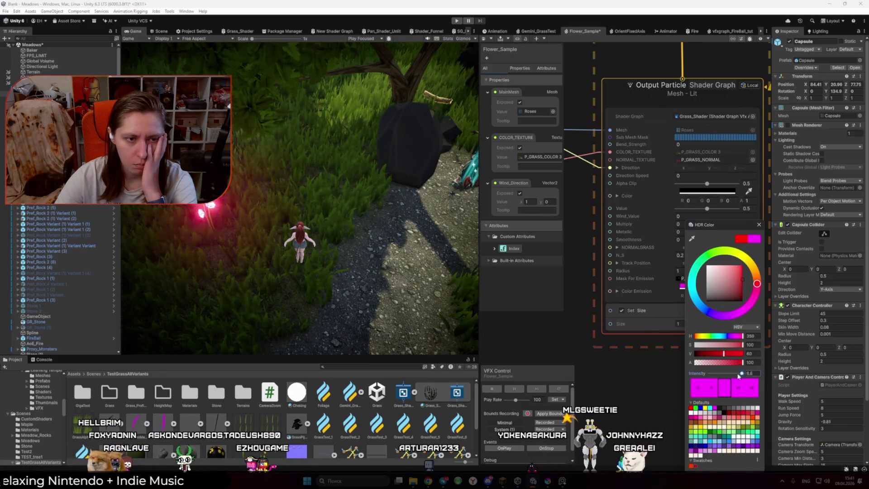
# Reset intensity to 0, max saturation and brightness, raise intensity to about 4.1, hue pure red
pyautogui.moveTo(742, 374); pyautogui.dragTo(723, 374)
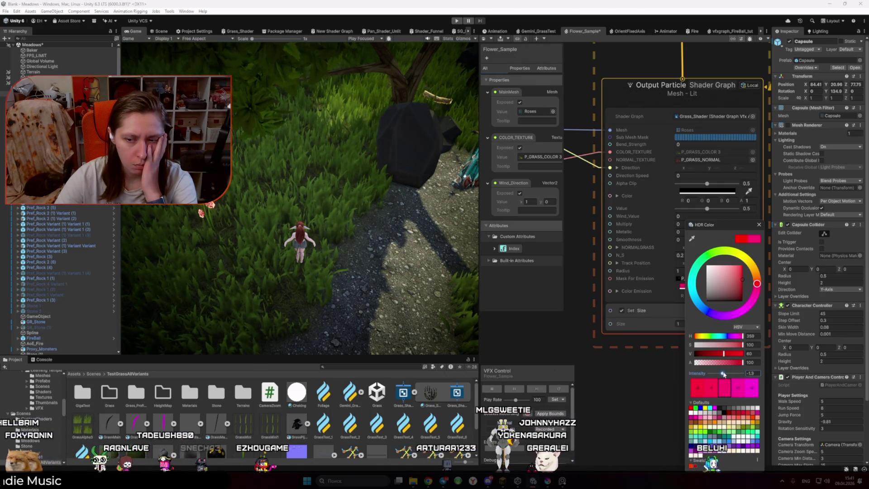
pyautogui.click(750, 373)
pyautogui.write('0')
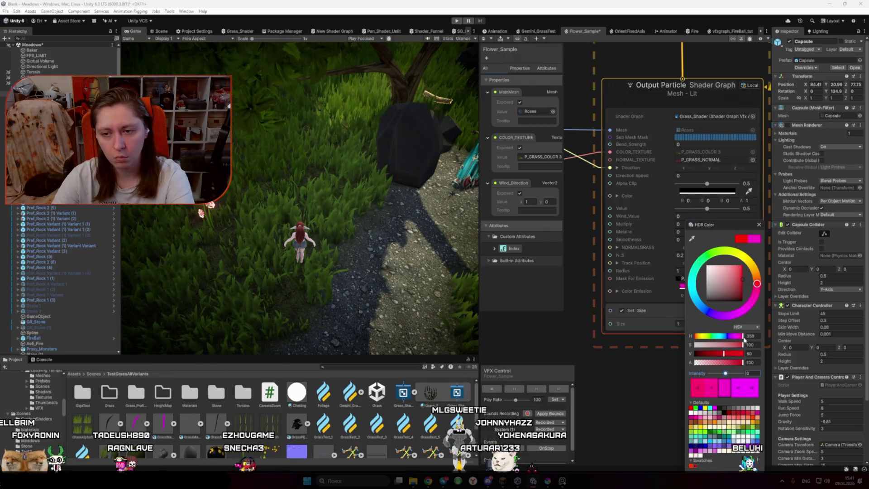
pyautogui.click(726, 353)
pyautogui.click(728, 354)
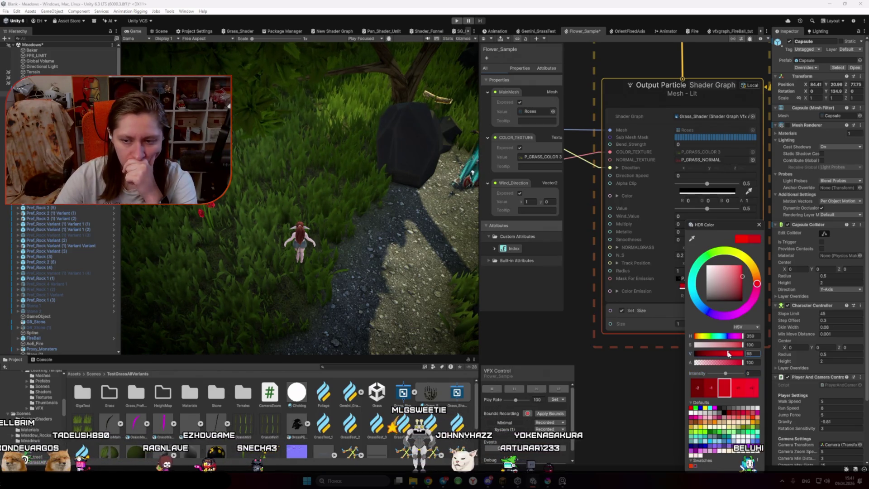
pyautogui.moveTo(742, 279)
pyautogui.mouseDown()
pyautogui.moveTo(742, 265)
pyautogui.moveTo(759, 281)
pyautogui.mouseUp()
pyautogui.moveTo(729, 372)
pyautogui.mouseDown()
pyautogui.moveTo(738, 354)
pyautogui.moveTo(747, 357)
pyautogui.moveTo(705, 355)
pyautogui.moveTo(734, 374)
pyautogui.mouseUp()
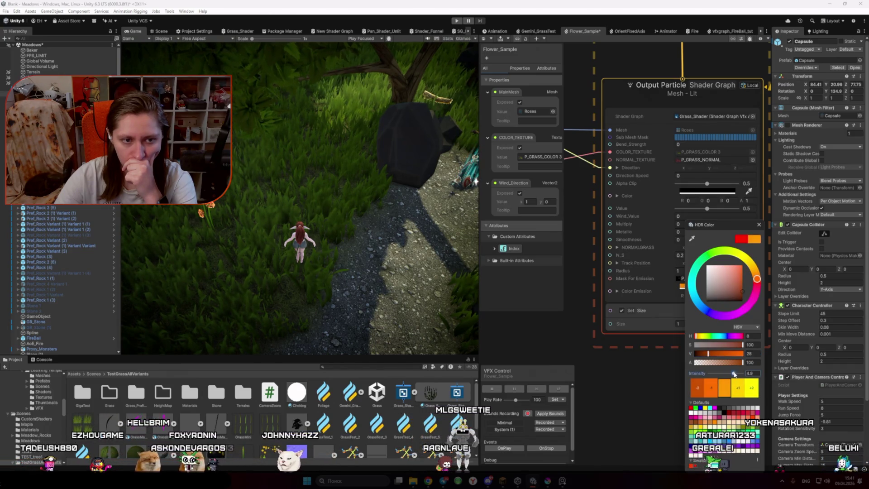
pyautogui.moveTo(757, 279); pyautogui.dragTo(759, 281)
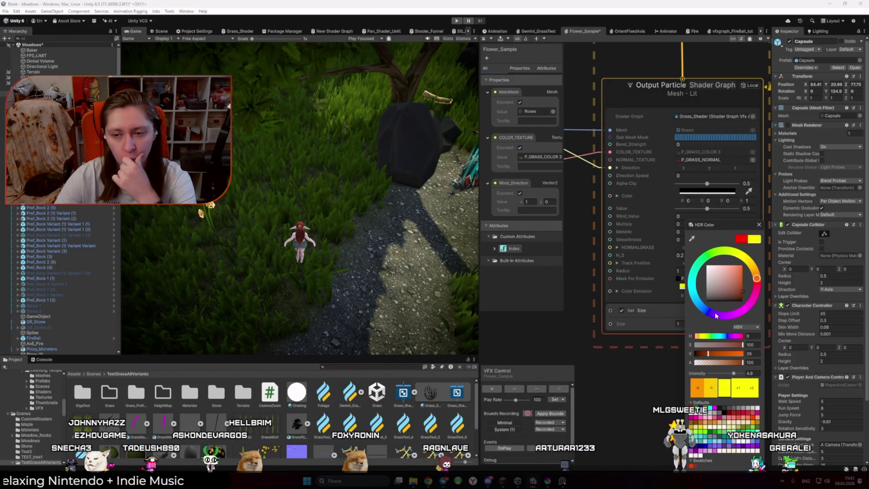
pyautogui.moveTo(703, 336); pyautogui.dragTo(754, 340)
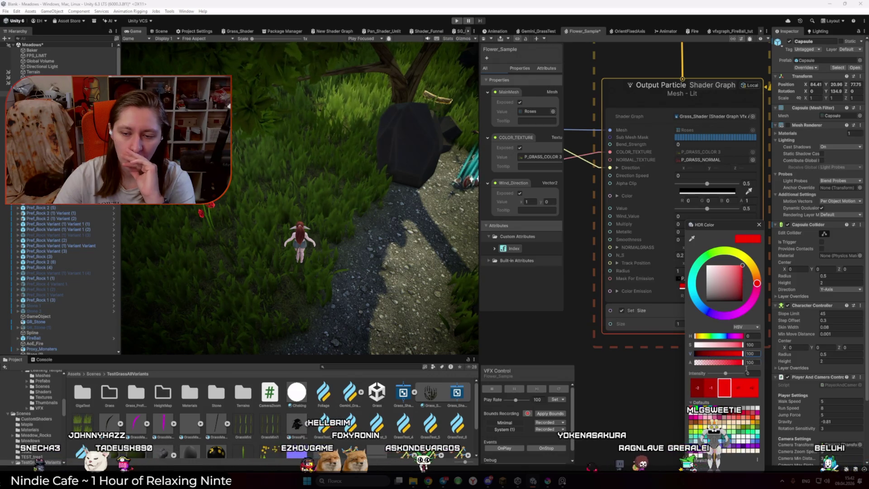
# Set intensity to 1, tint slightly orange, adjust value and intensity, and apply the red colour
pyautogui.click(751, 373)
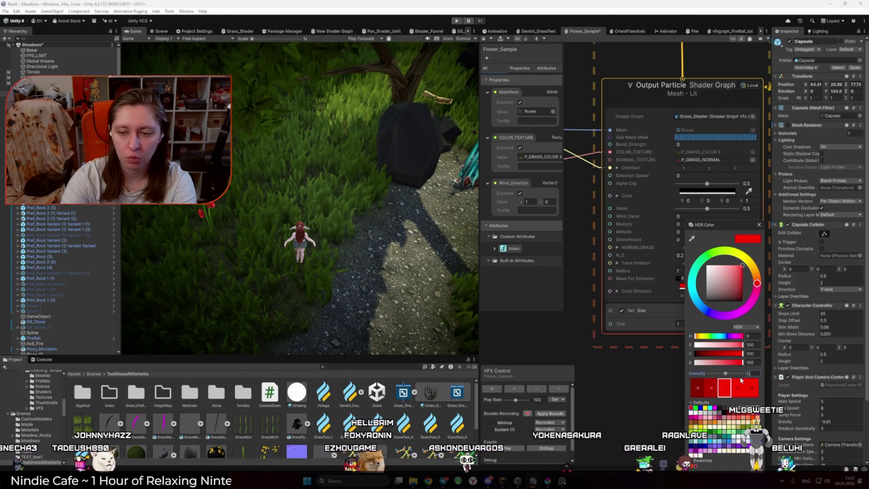
pyautogui.write('.5')
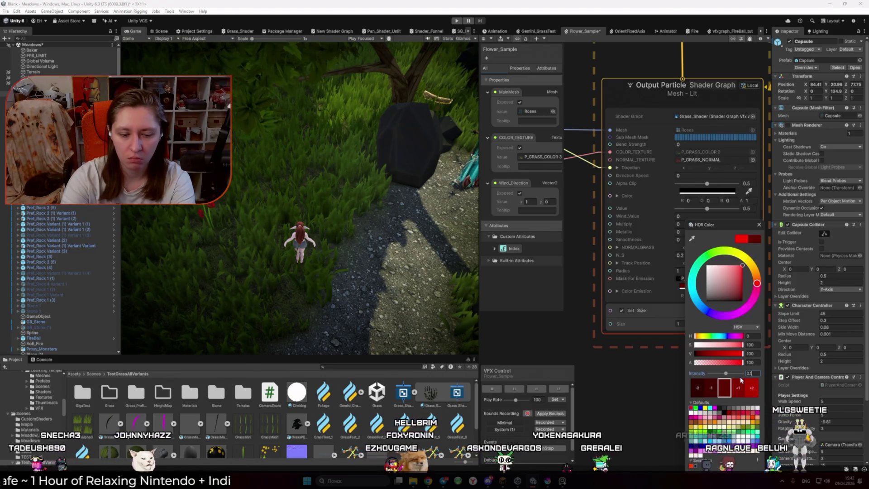
pyautogui.press('BackSpace')
pyautogui.press('BackSpace')
pyautogui.press('BackSpace')
pyautogui.write('1')
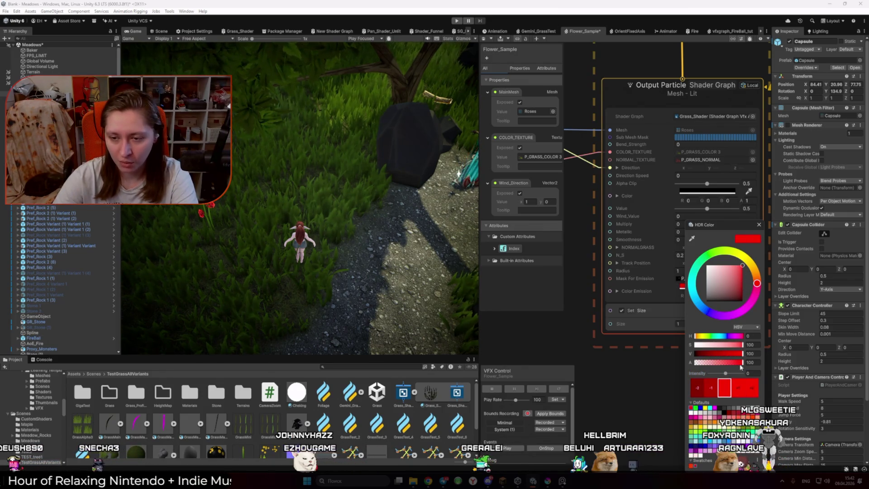
pyautogui.moveTo(756, 284); pyautogui.dragTo(762, 289)
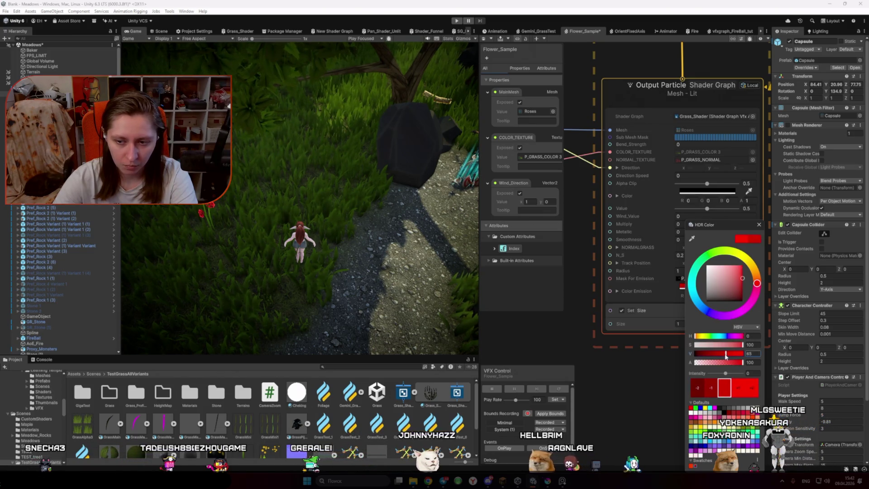
pyautogui.moveTo(742, 353)
pyautogui.mouseDown()
pyautogui.moveTo(724, 353)
pyautogui.moveTo(745, 376)
pyautogui.mouseUp()
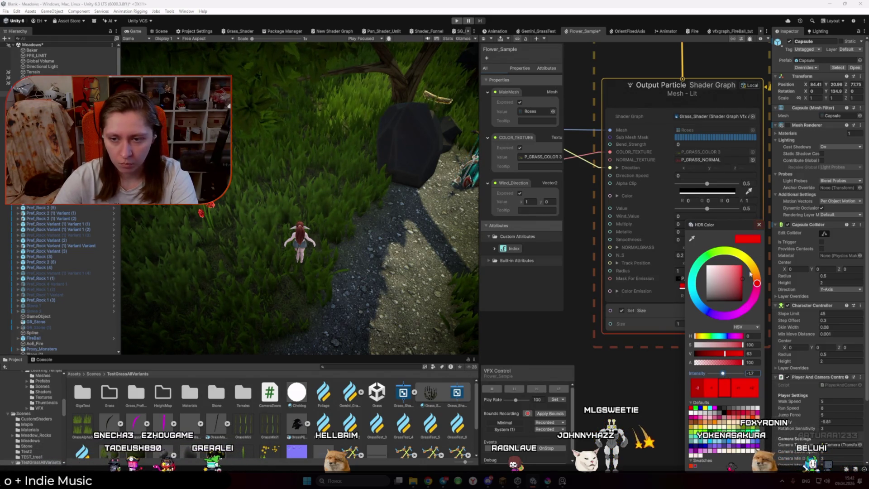
pyautogui.moveTo(723, 356); pyautogui.dragTo(689, 356)
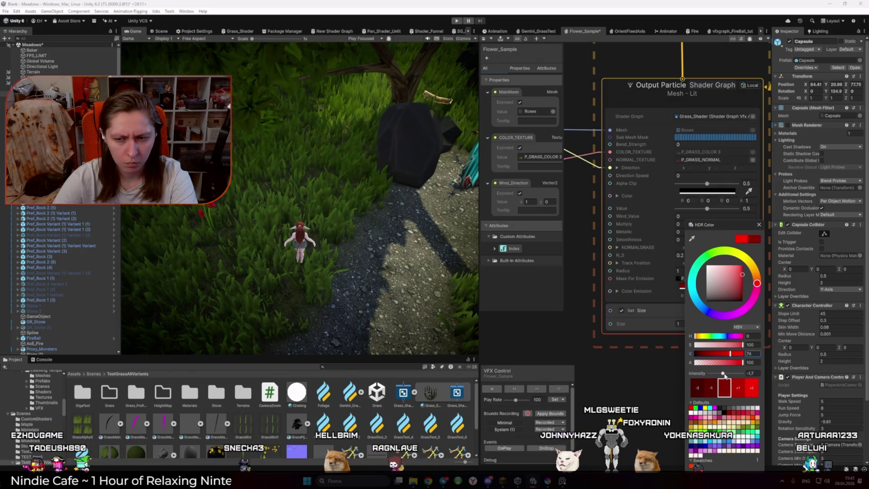
pyautogui.moveTo(723, 374); pyautogui.dragTo(735, 373)
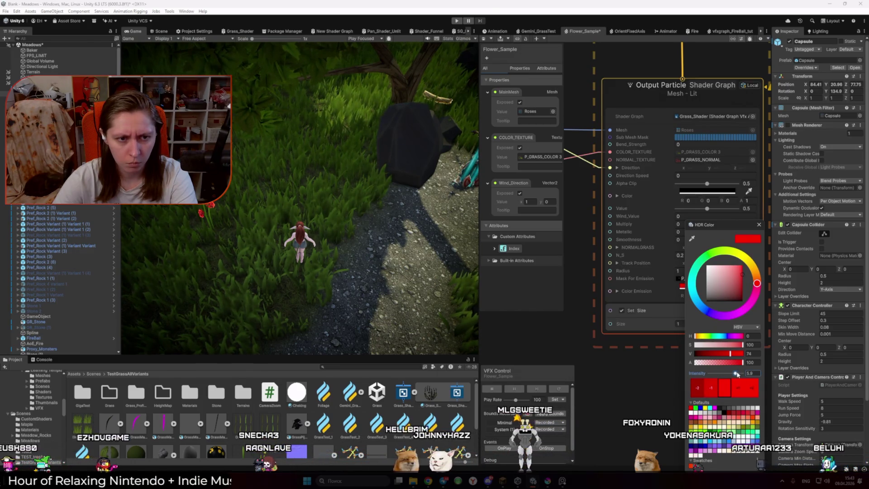
pyautogui.click(759, 225)
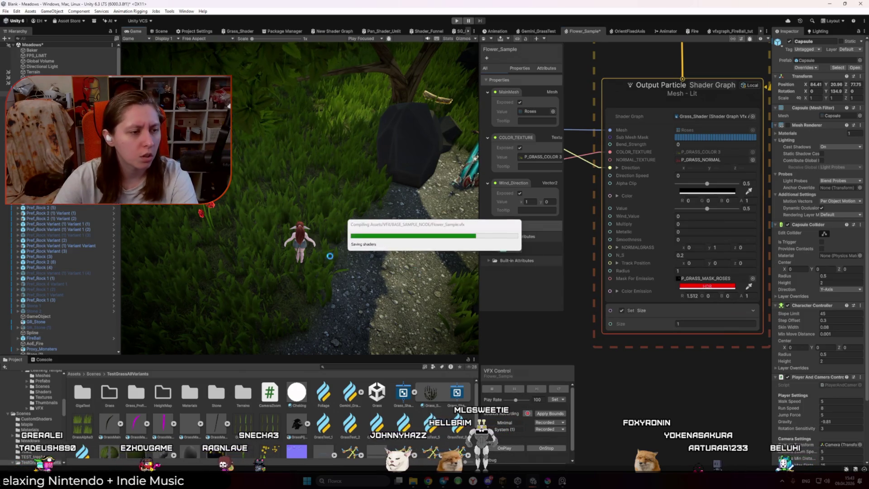
# On Global Volume, raise Bloom Threshold, try stronger Bloom Intensity, then revert Intensity to 0.36
pyautogui.click(37, 55)
pyautogui.click(56, 67)
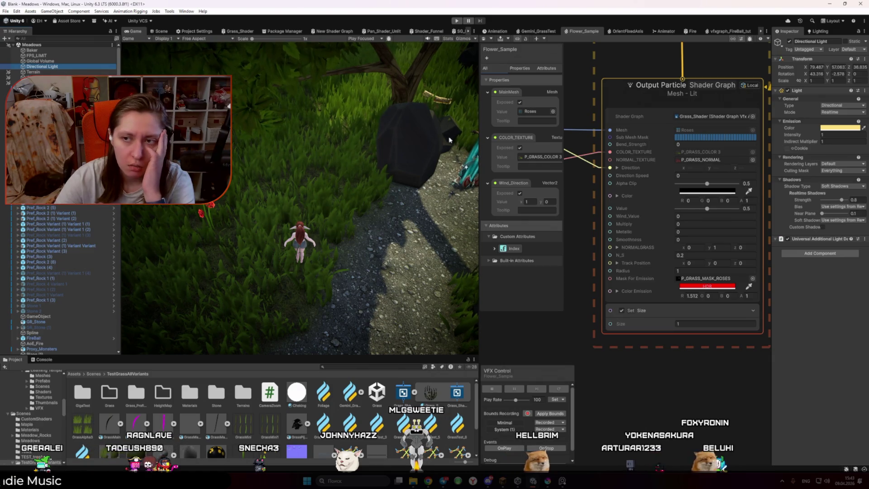
pyautogui.click(48, 61)
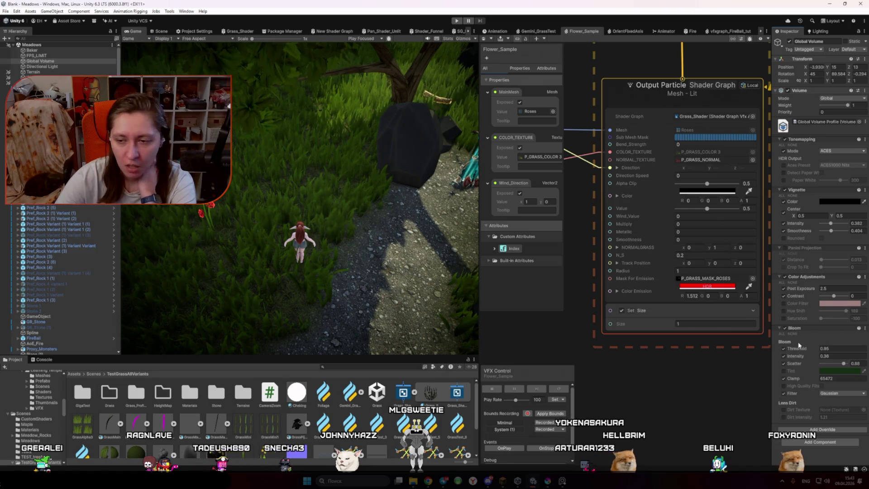
pyautogui.moveTo(797, 348)
pyautogui.mouseDown()
pyautogui.moveTo(839, 353)
pyautogui.moveTo(799, 356)
pyautogui.mouseUp()
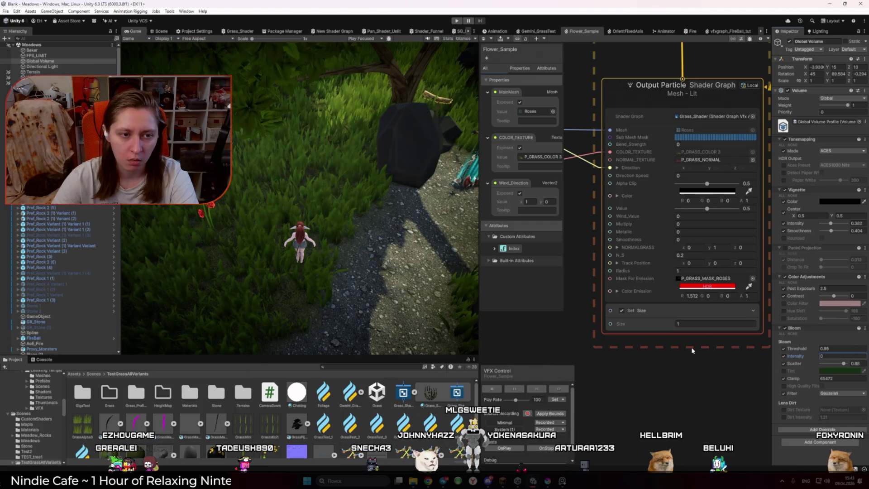
pyautogui.moveTo(764, 355)
pyautogui.mouseDown()
pyautogui.moveTo(13, 350)
pyautogui.moveTo(115, 364)
pyautogui.mouseUp()
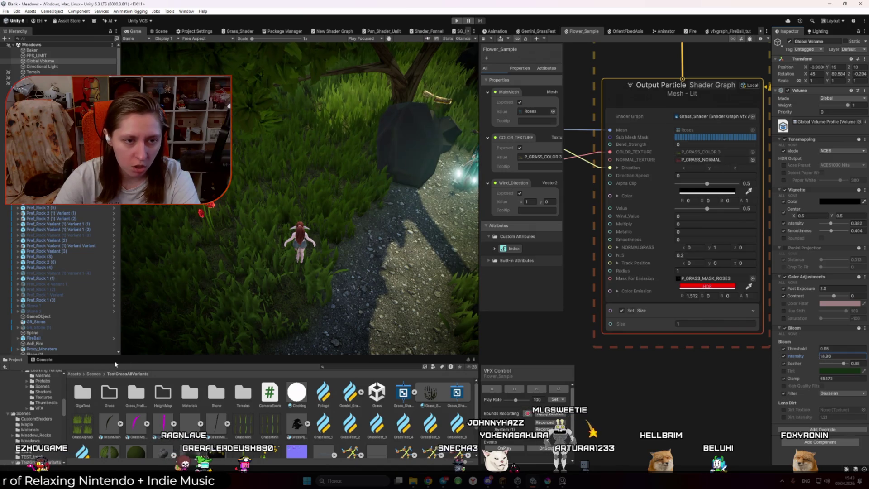
pyautogui.moveTo(379, 363)
pyautogui.mouseDown()
pyautogui.moveTo(764, 373)
pyautogui.moveTo(15, 385)
pyautogui.mouseUp()
pyautogui.hotkey('ctrl', 'z')
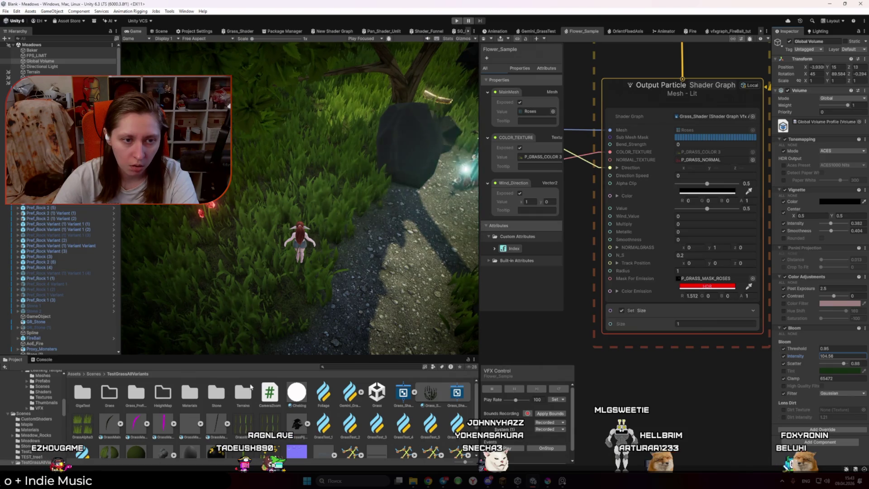
pyautogui.click(160, 32)
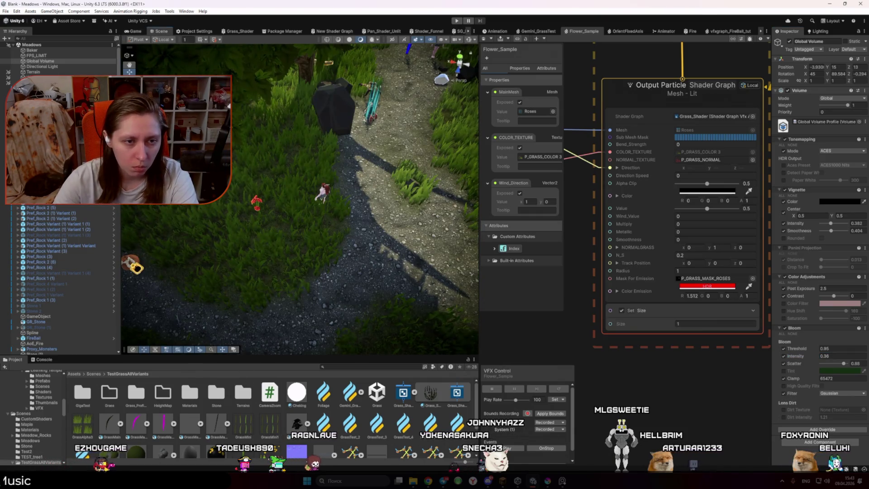
pyautogui.click(134, 32)
# Maximize the Game view and start Play mode
pyautogui.click(474, 32)
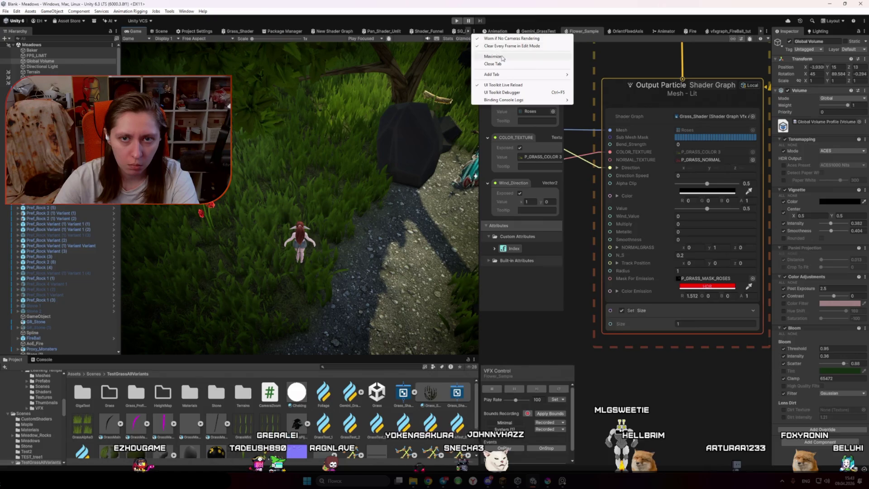
pyautogui.click(502, 58)
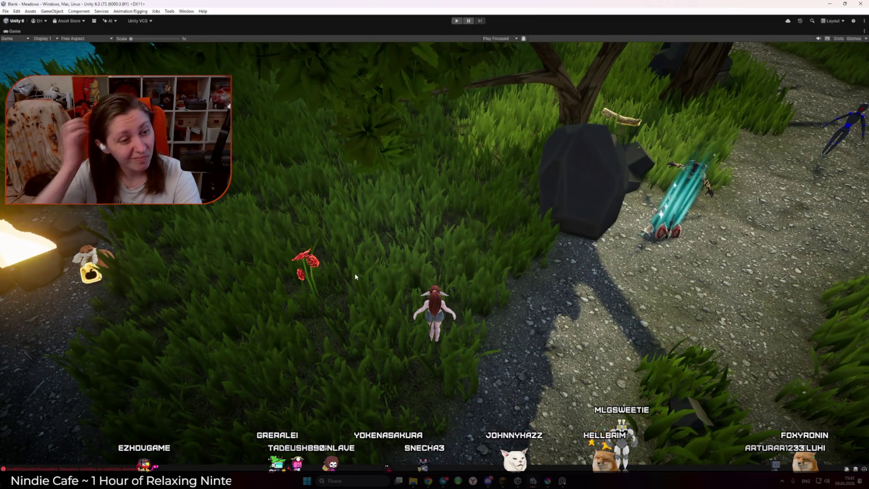
pyautogui.click(456, 21)
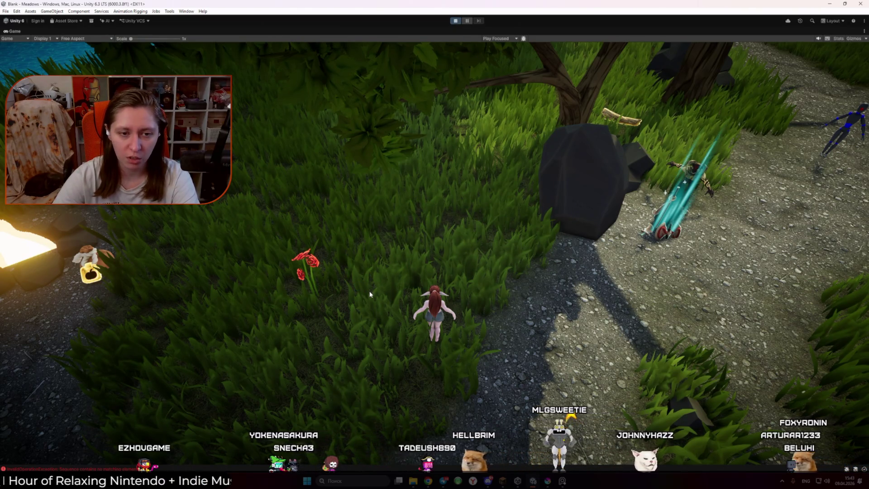
# Run the character to the red rose, pick it up and drop it, then switch to Krita
pyautogui.press('w')
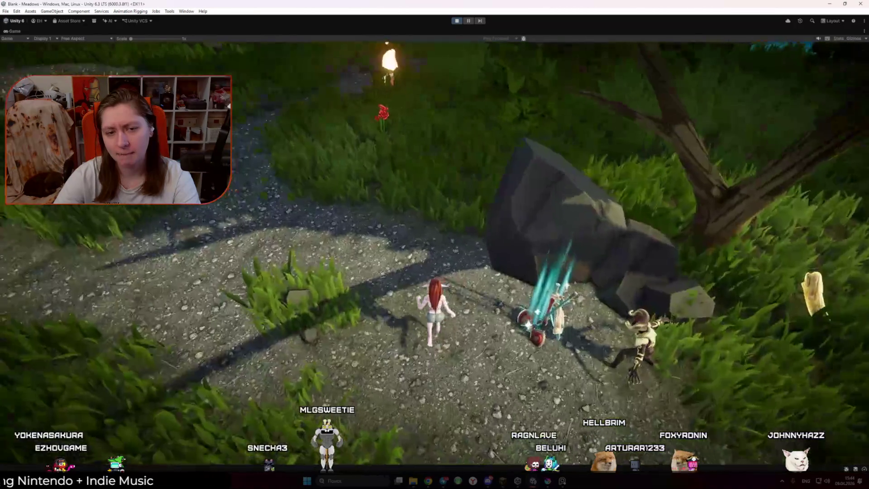
pyautogui.press('w')
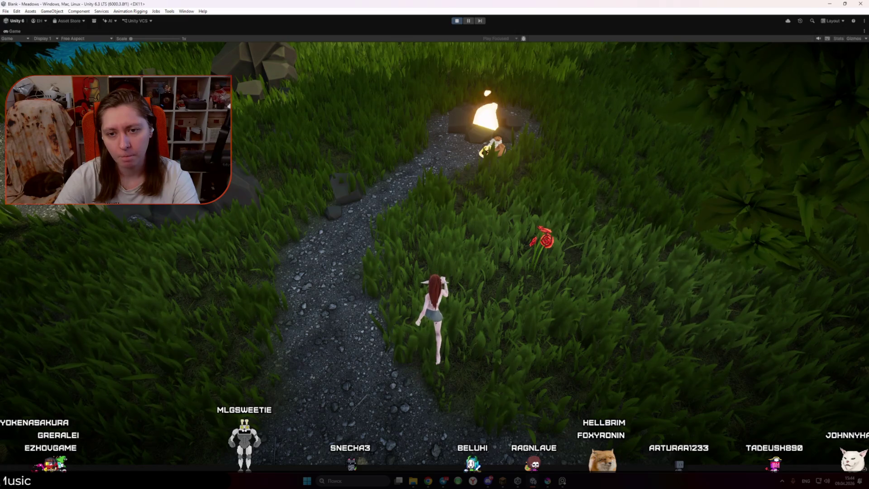
pyautogui.press('w')
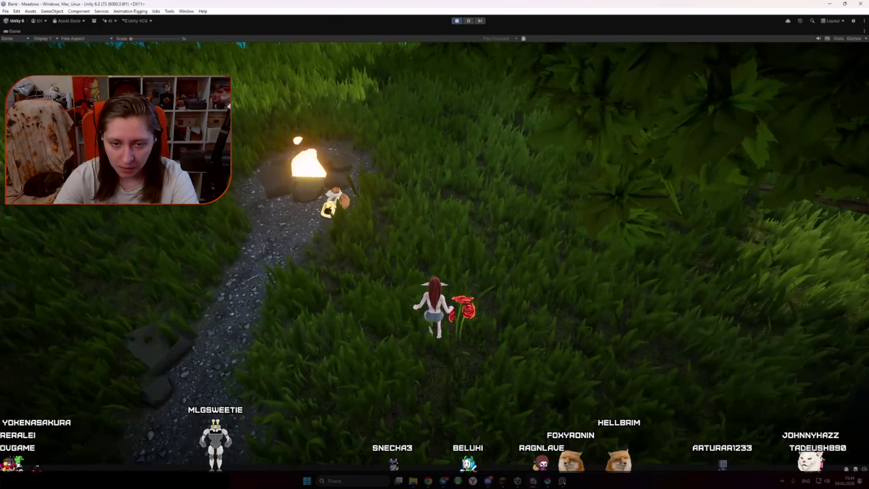
pyautogui.press('d')
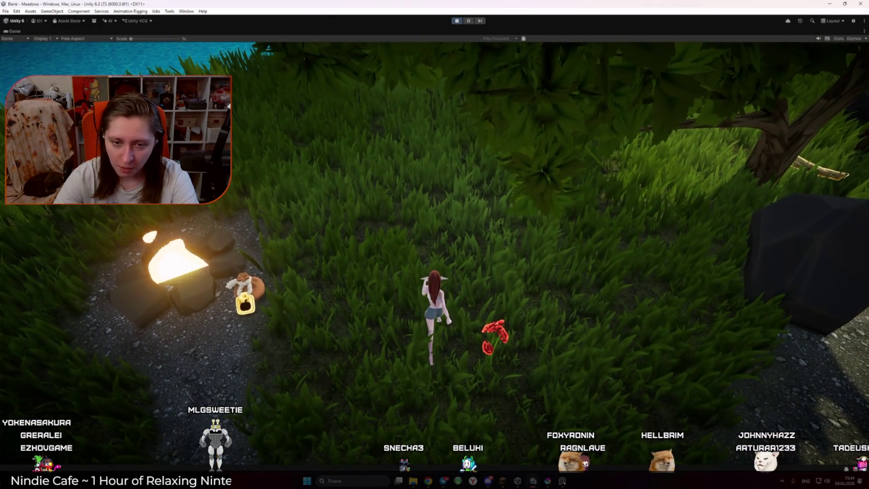
pyautogui.press('d')
pyautogui.press('a')
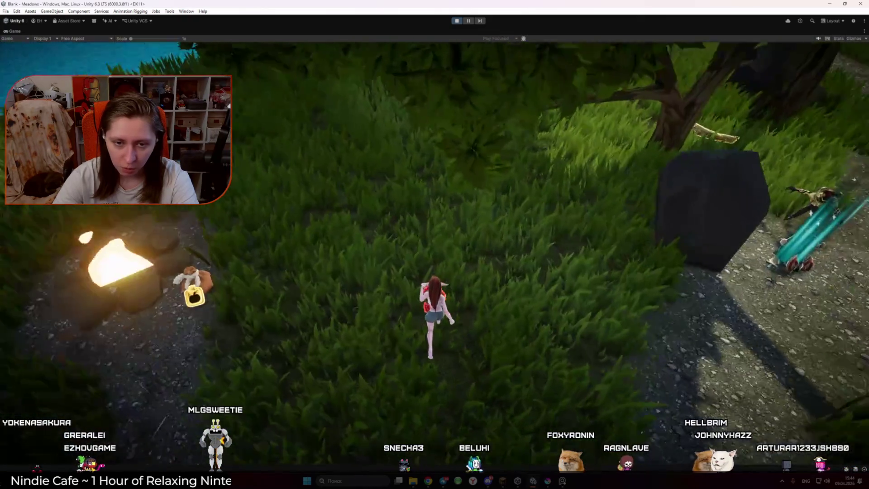
pyautogui.press('s')
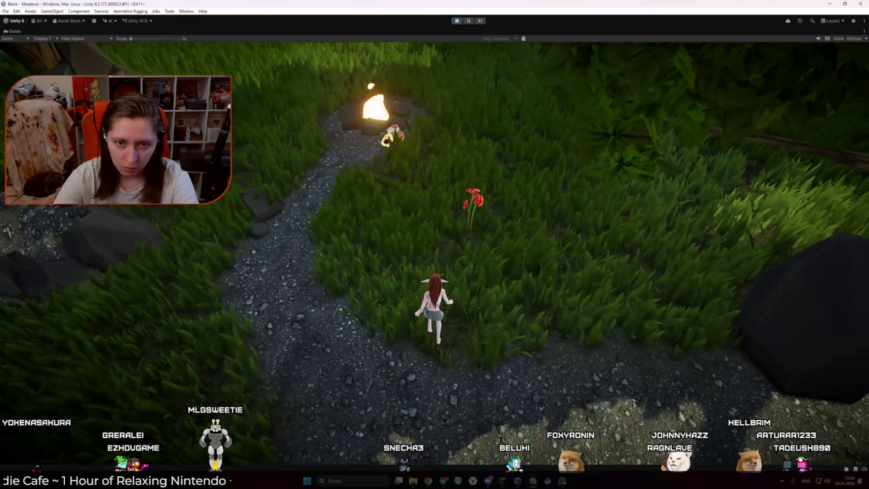
pyautogui.press('w')
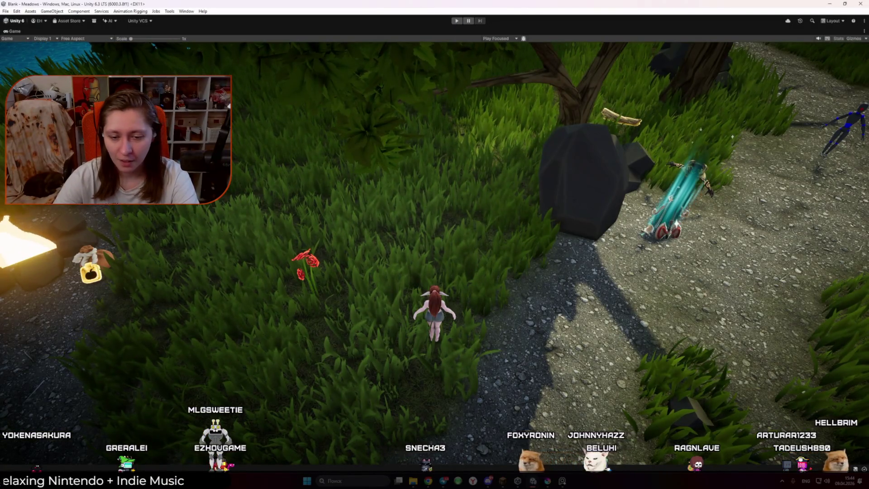
pyautogui.hotkey('alt', 'Tab')
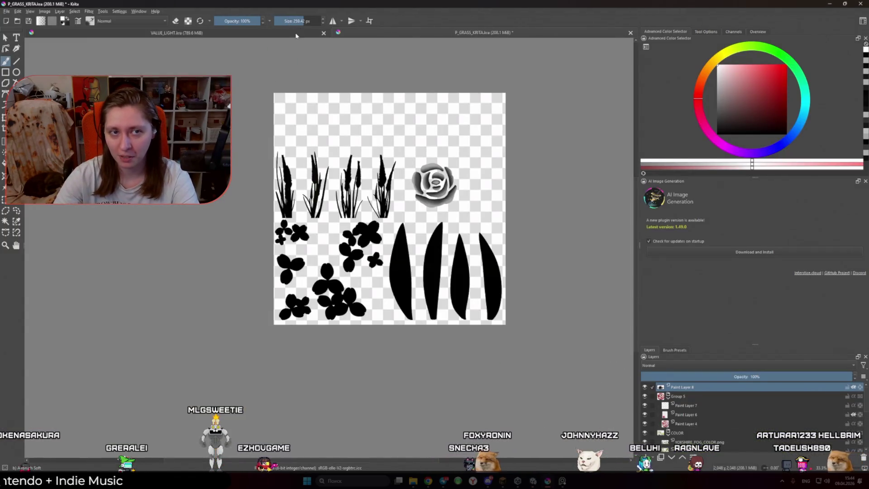
# Zoom around the VALUE_LIGHT.kra game screenshot in Krita, then go back to the Unity game window
pyautogui.click(296, 35)
pyautogui.scroll(-3, 349, 194)
pyautogui.scroll(2, 398, 224)
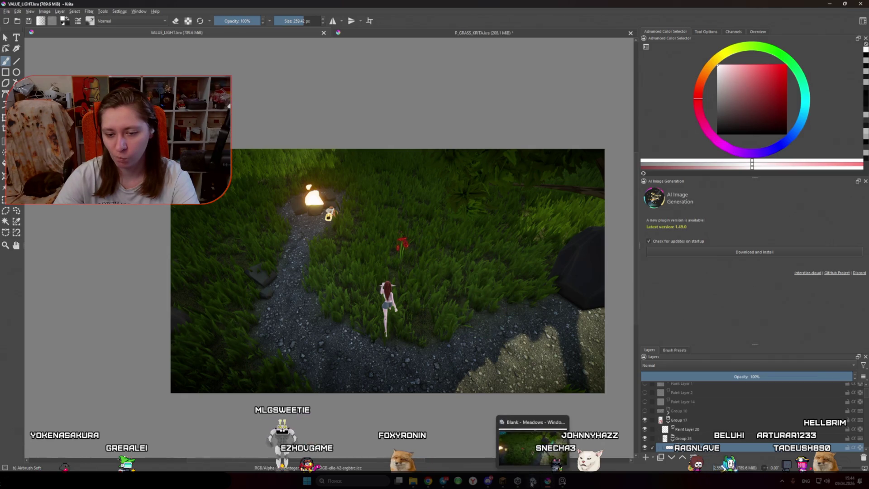
pyautogui.click(533, 483)
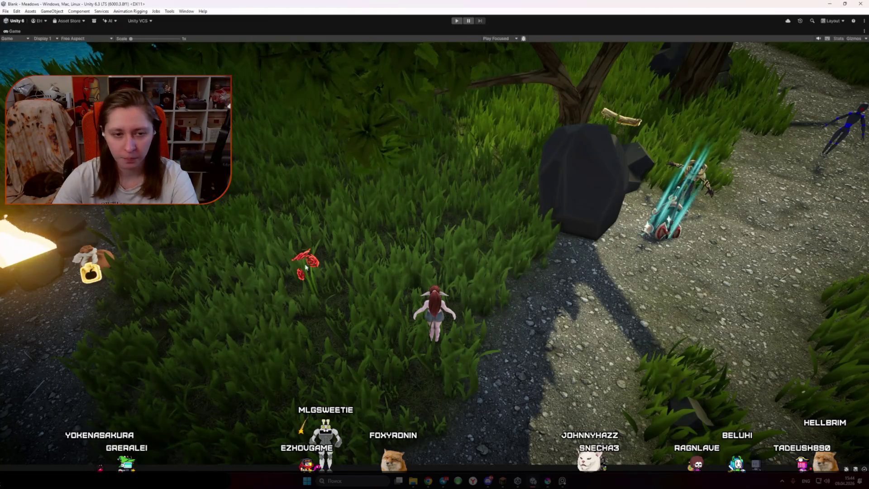
# Un-maximize the Game view with Shift+Space so the full Unity editor layout returns
pyautogui.click(865, 31)
pyautogui.click(822, 29)
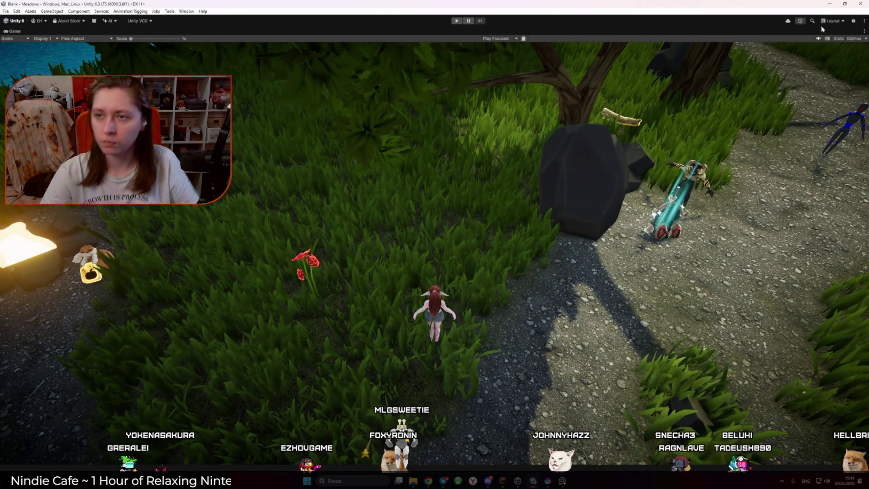
pyautogui.click(864, 30)
pyautogui.press('Escape')
pyautogui.hotkey('shift', 'space')
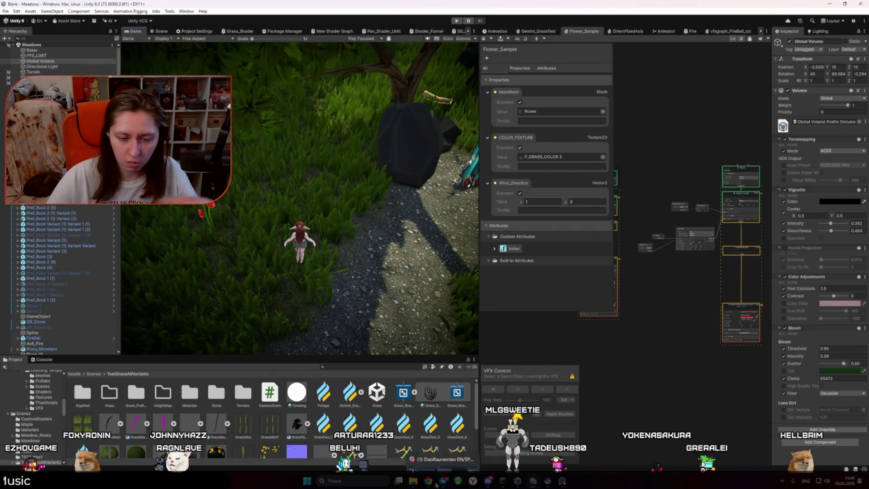
# Close the Reddit r/krita thread in the browser to reveal the ChatGPT chat
pyautogui.moveTo(435, 484)
pyautogui.click(450, 461)
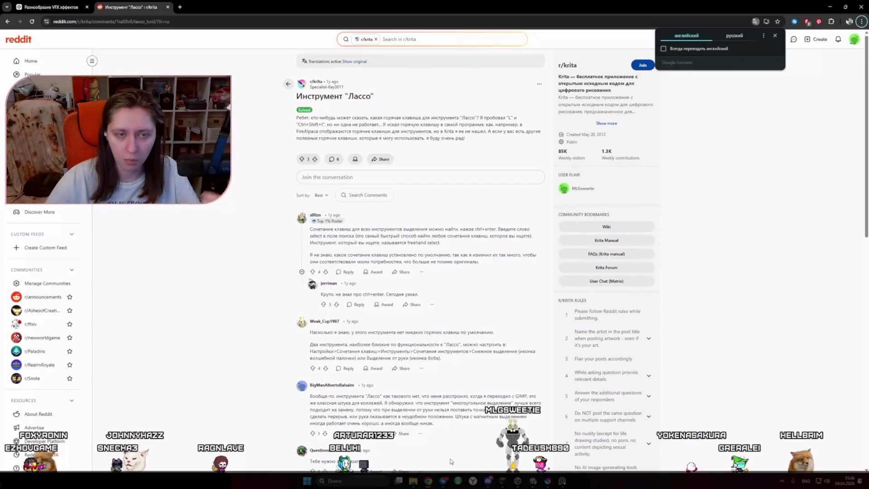
pyautogui.click(168, 7)
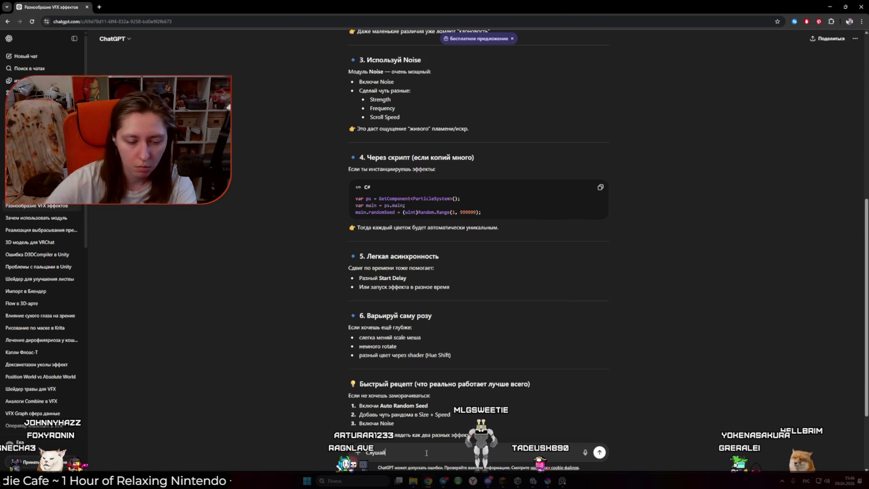
# Snip the area around the red flower from the Krita game screenshot
pyautogui.click(547, 481)
pyautogui.scroll(5, 398, 290)
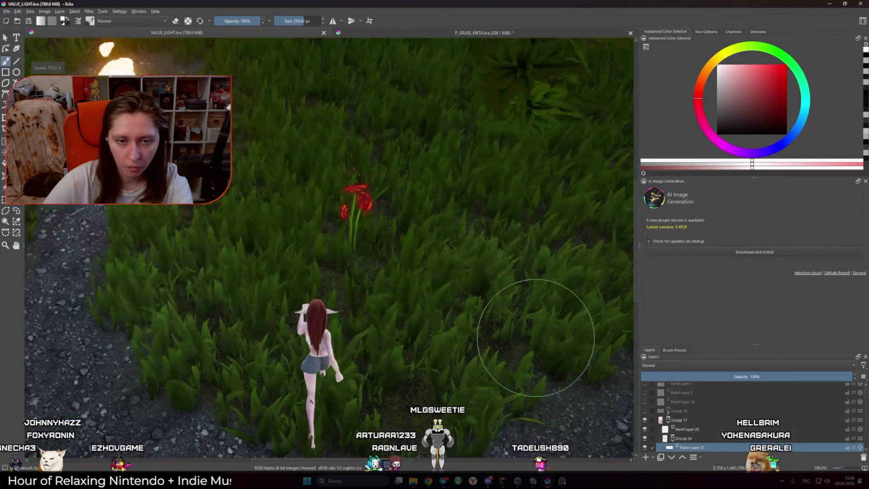
pyautogui.rightClick(543, 351)
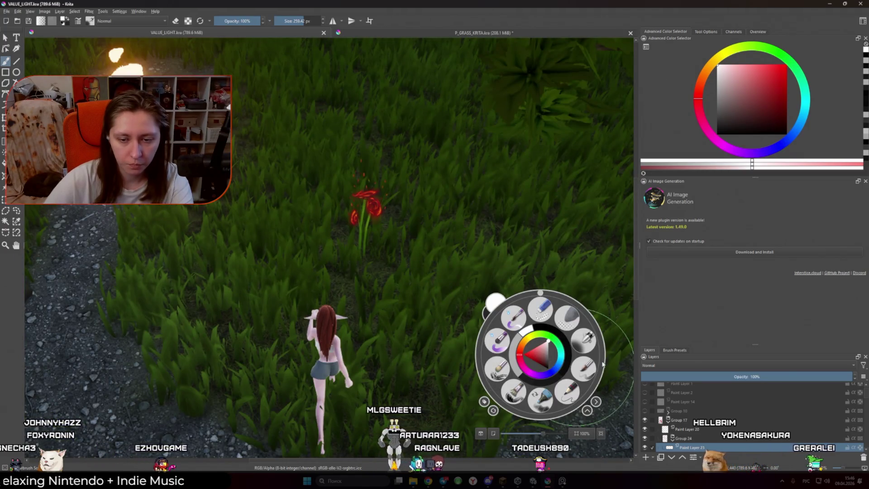
pyautogui.press('super+shift+s')
pyautogui.moveTo(277, 120)
pyautogui.mouseDown()
pyautogui.moveTo(361, 237)
pyautogui.moveTo(446, 306)
pyautogui.mouseUp()
pyautogui.hotkey('alt', 'Tab')
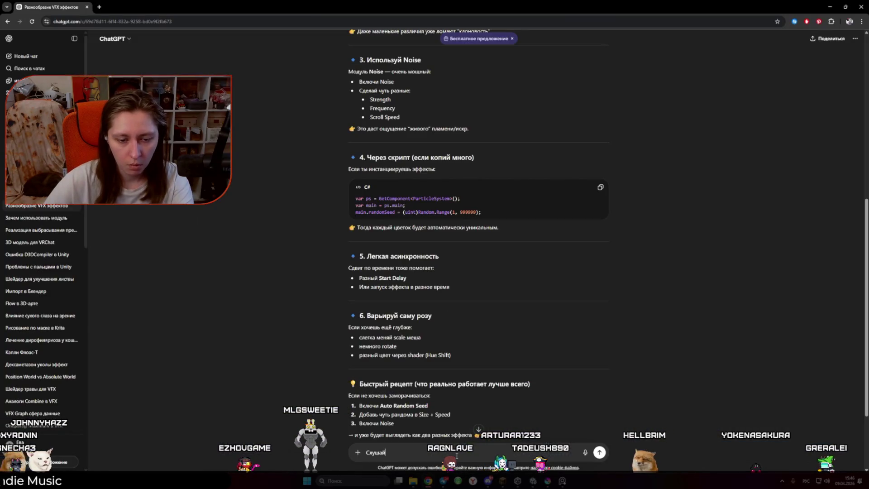
# Draft a Russian message: the sketch shows the intended look but I'm stuck; paste the rose image
pyautogui.write(' я тут нарисовала пример эффекта')
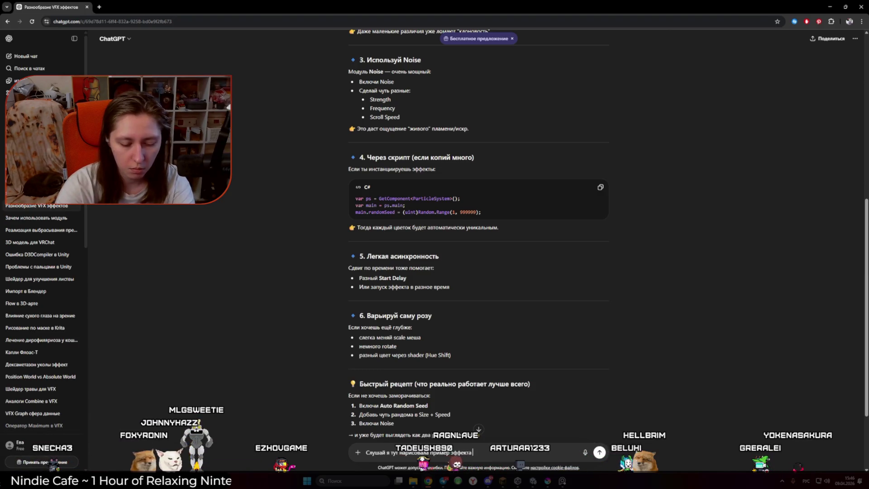
pyautogui.write(' с розой')
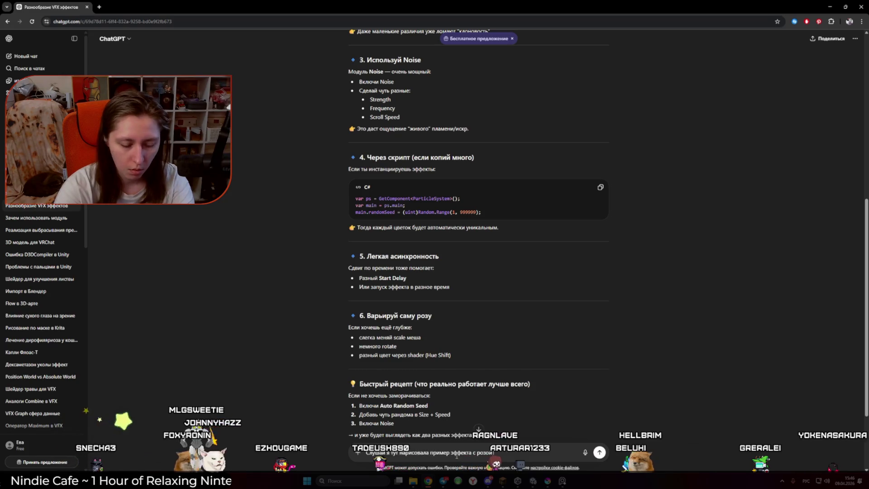
pyautogui.write(' как она должна выглядит')
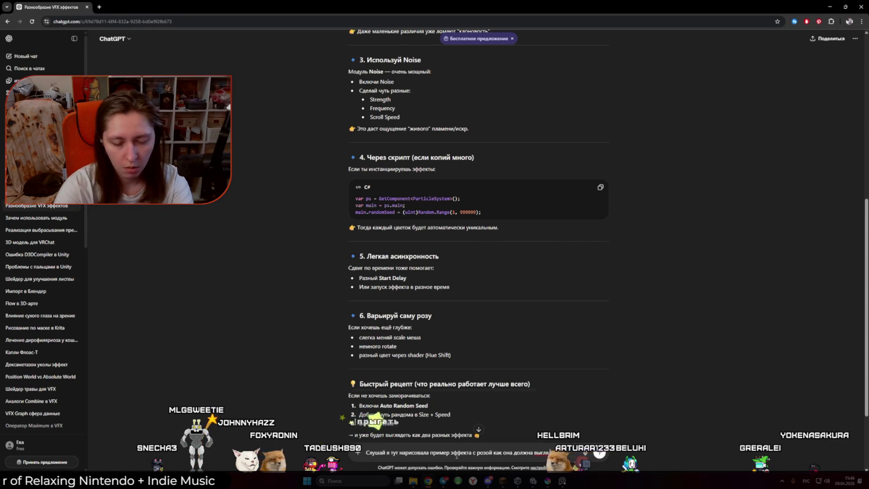
pyautogui.hotkey('ctrl', 'v')
pyautogui.write('ь но я застопорилась')
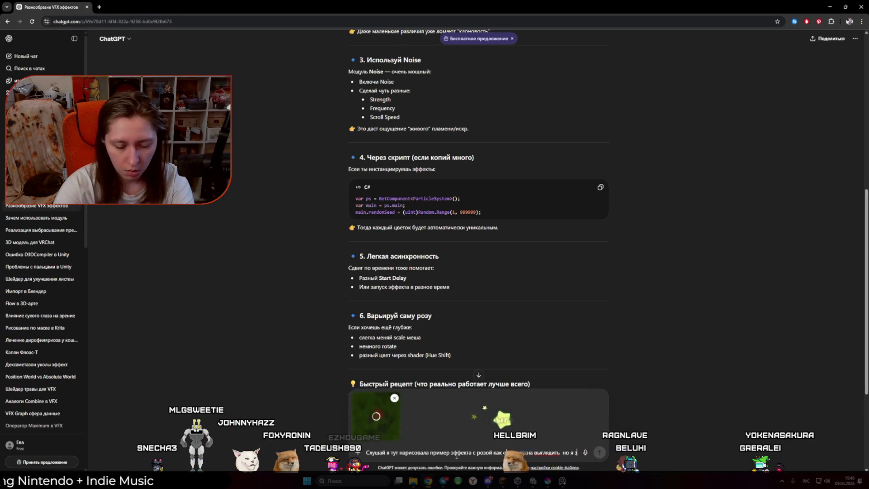
pyautogui.write(' с одж')
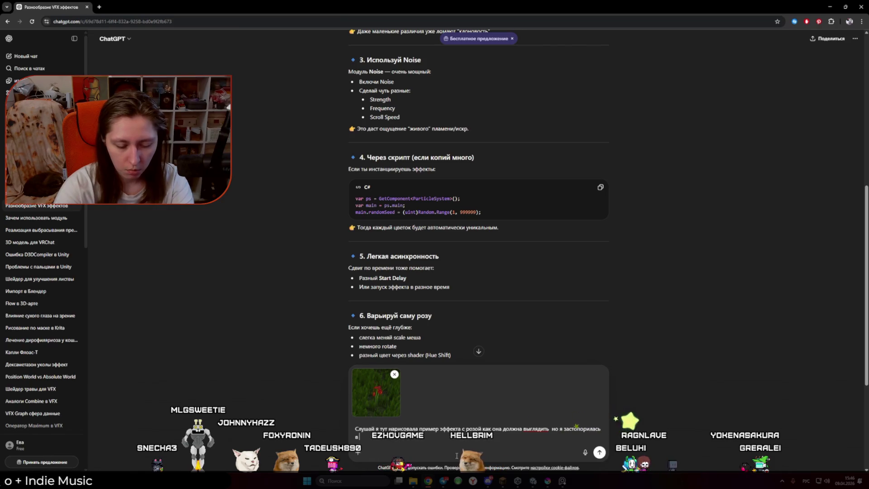
pyautogui.press('BackSpace')
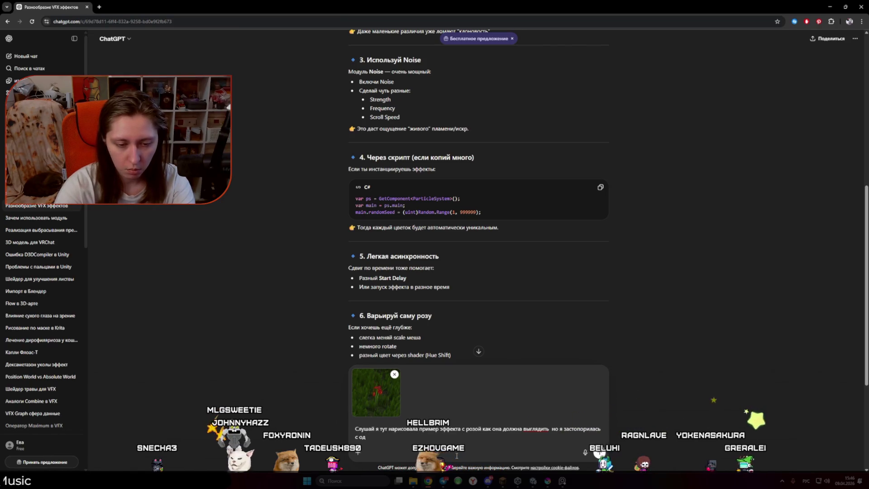
pyautogui.write('ной')
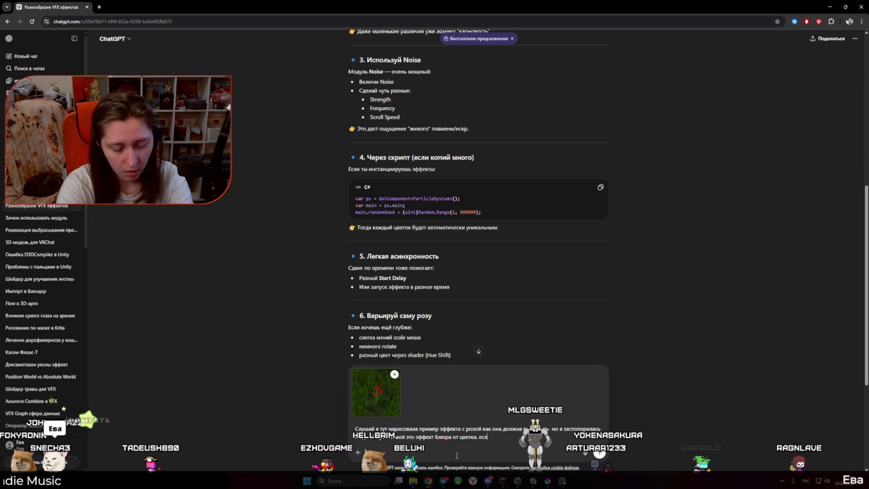
# Back in Minecraft, walk up to the Quantum Spawner and open its interface
pyautogui.click(509, 484)
pyautogui.press('Escape')
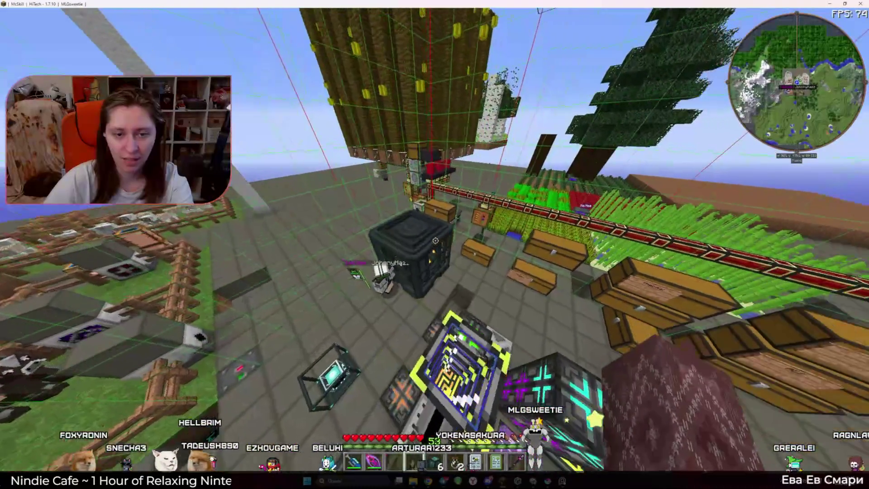
pyautogui.press('w')
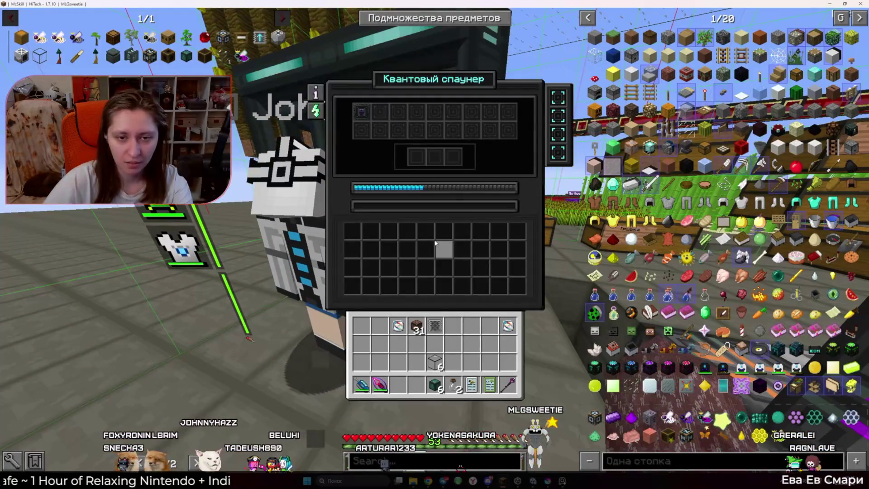
pyautogui.press('Escape')
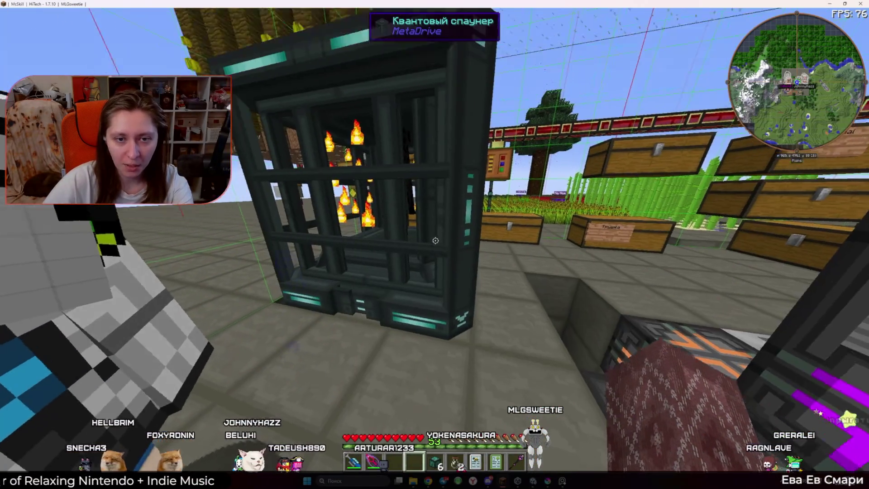
pyautogui.press('w')
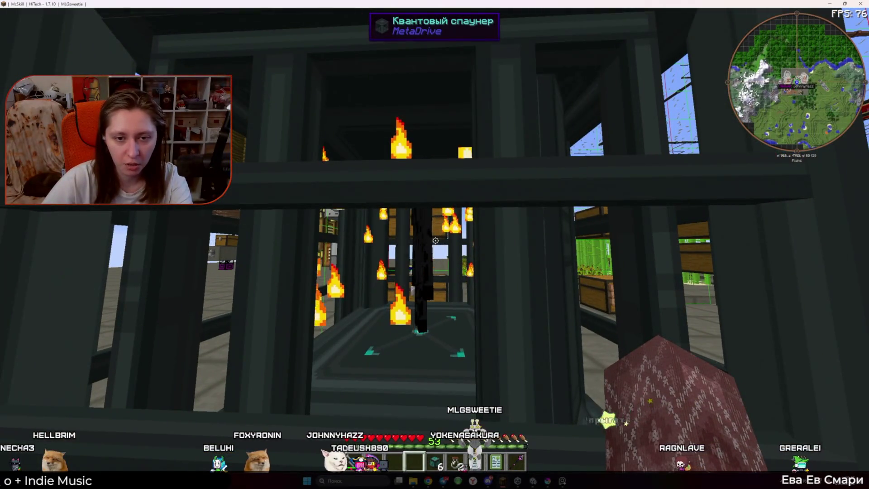
pyautogui.press('space')
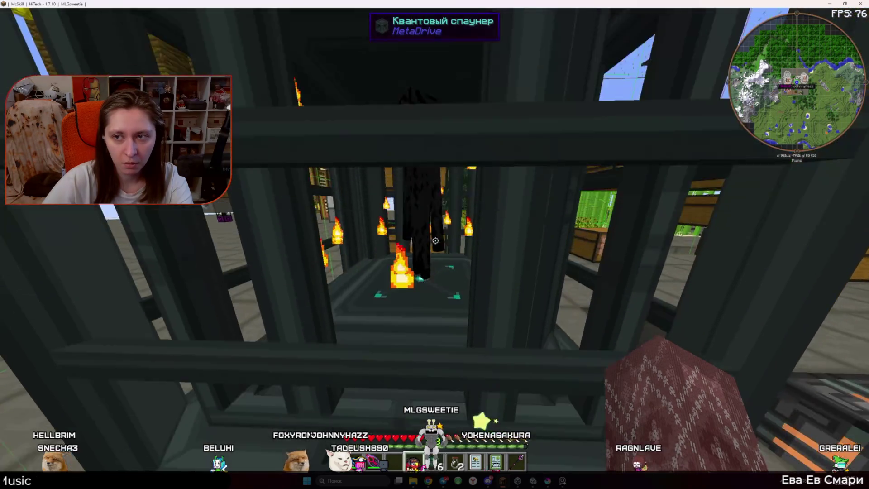
pyautogui.press('s')
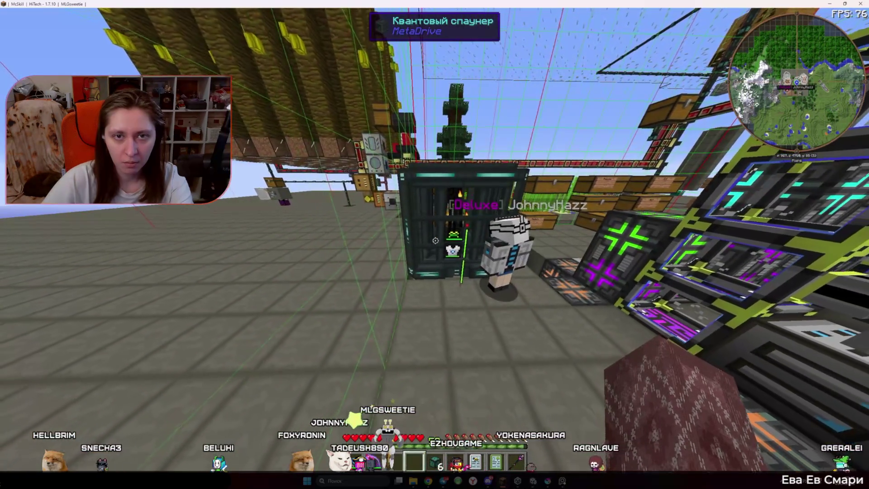
pyautogui.rightClick(434, 240)
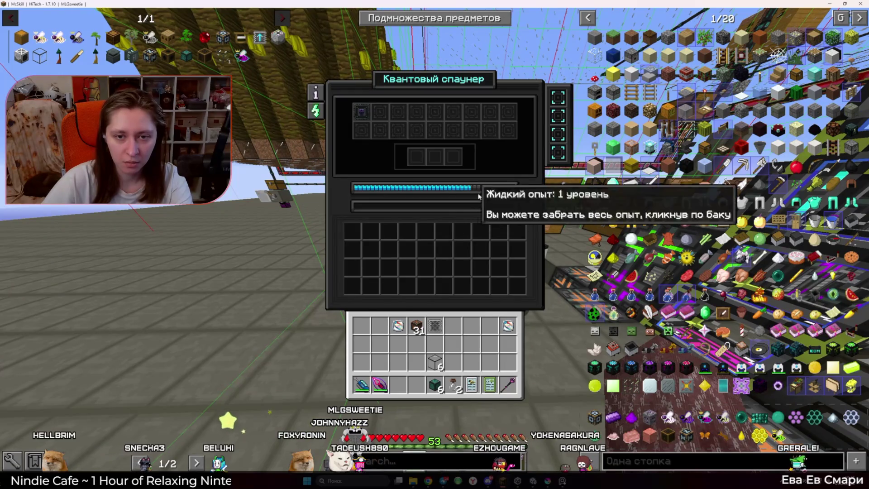
pyautogui.moveTo(488, 207)
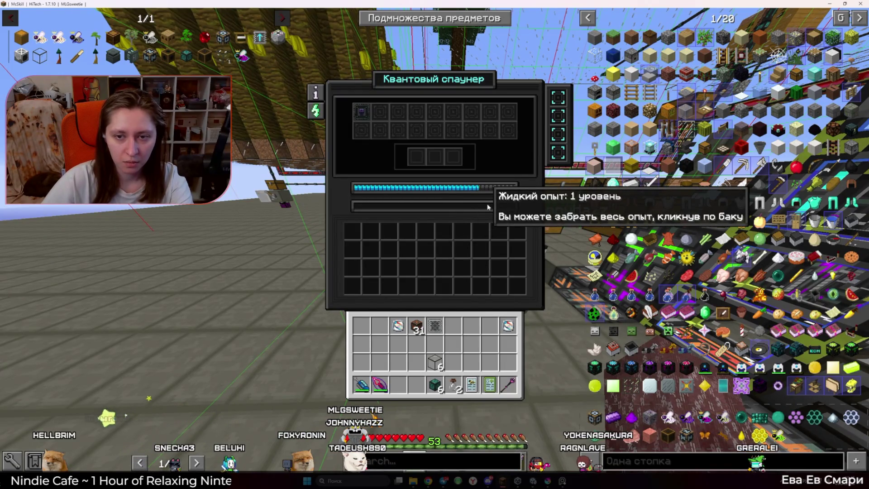
# Reopen the Quantum Spawner from several sides to check its empty outputs and 2-level experience tank
pyautogui.press('Escape')
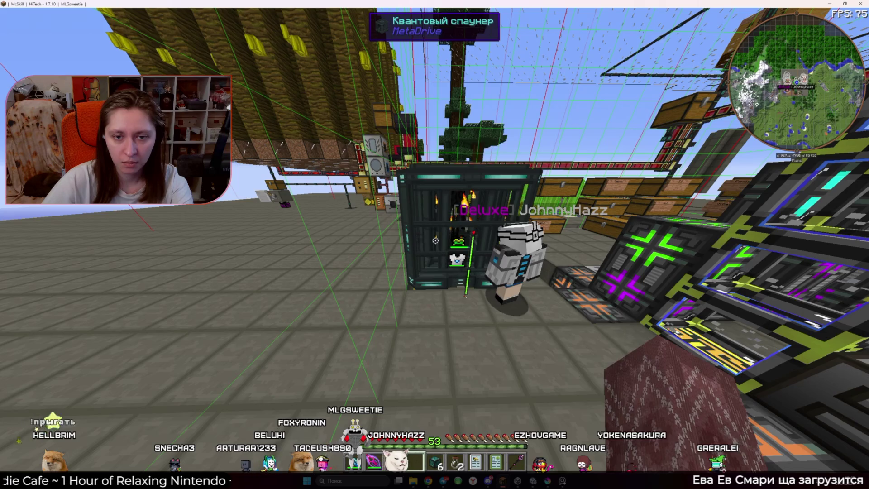
pyautogui.rightClick(434, 245)
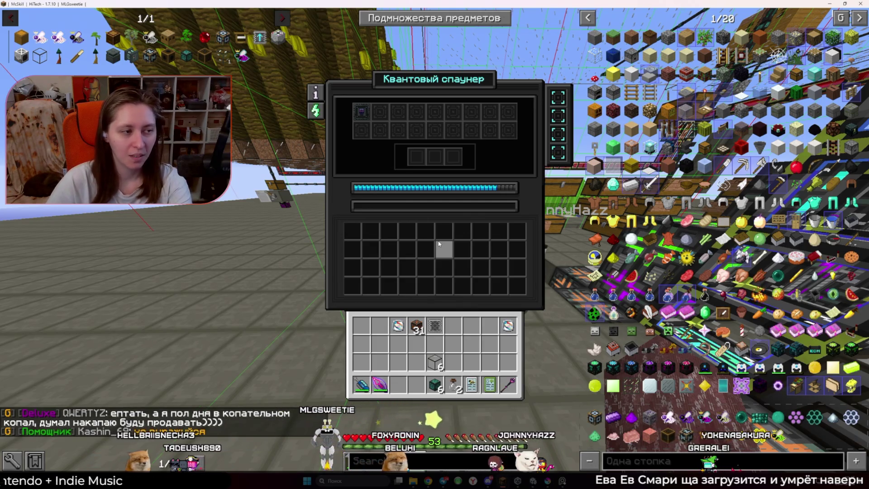
pyautogui.press('Escape')
pyautogui.press('w')
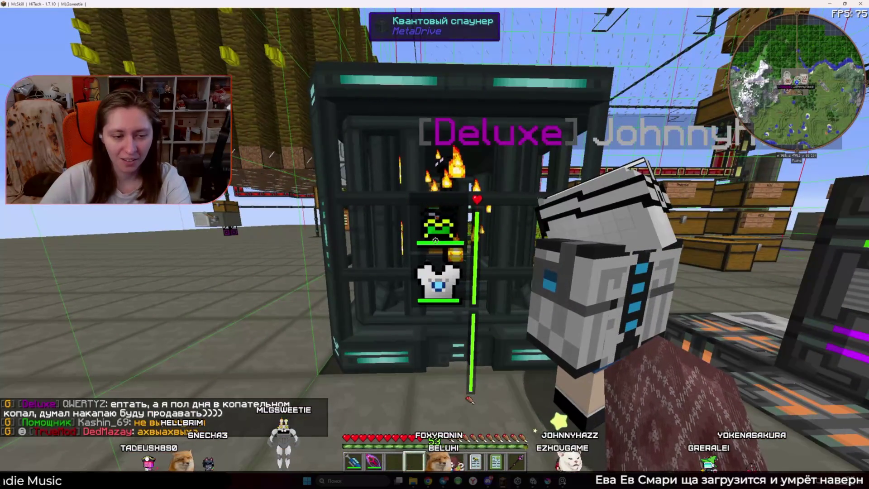
pyautogui.rightClick(435, 244)
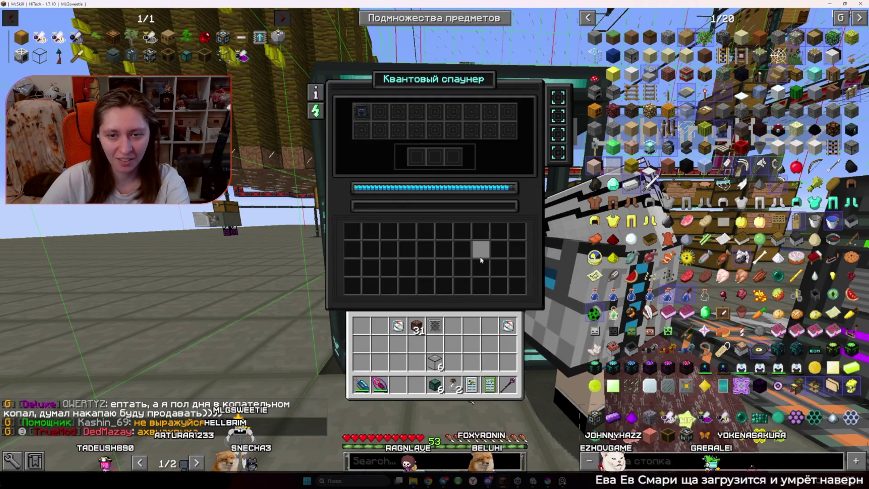
pyautogui.press('Escape')
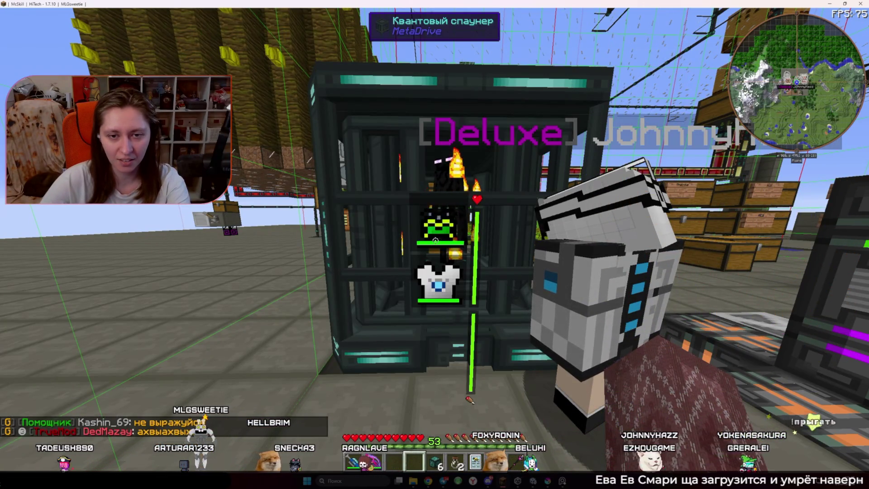
pyautogui.rightClick(434, 244)
pyautogui.press('Escape')
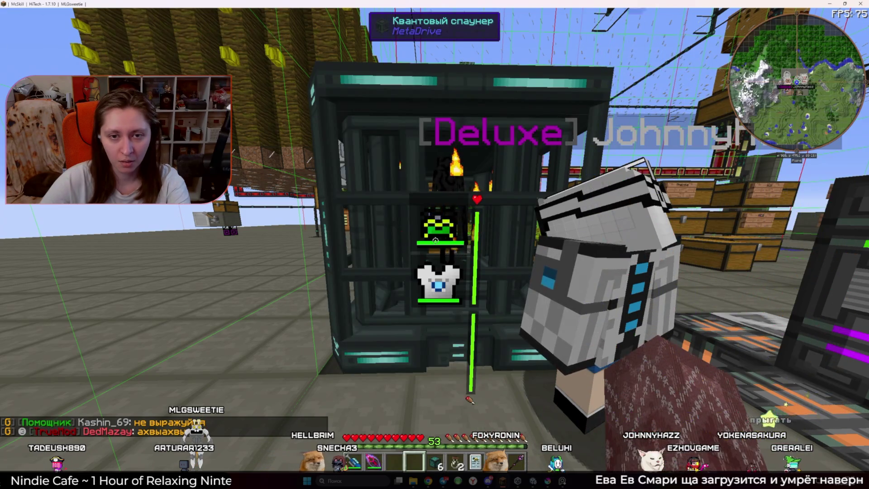
pyautogui.rightClick(434, 245)
pyautogui.press('Escape')
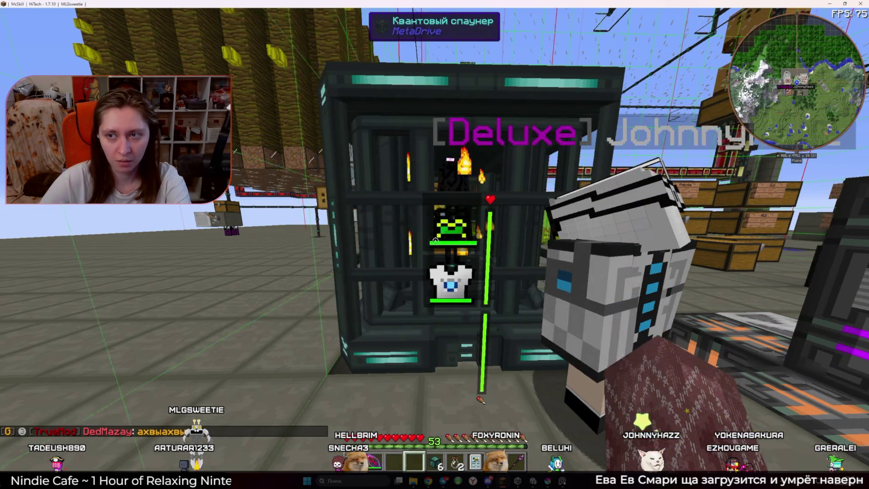
pyautogui.press('a')
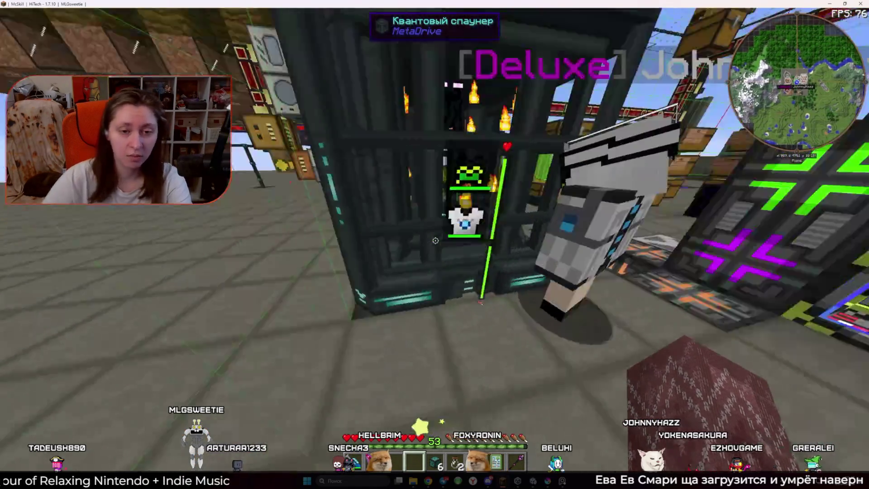
pyautogui.rightClick(436, 240)
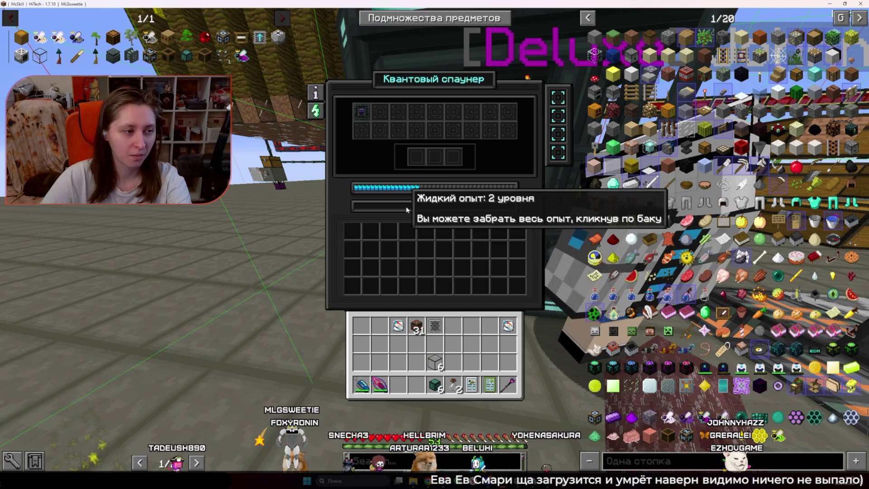
pyautogui.press('Escape')
pyautogui.rightClick(435, 241)
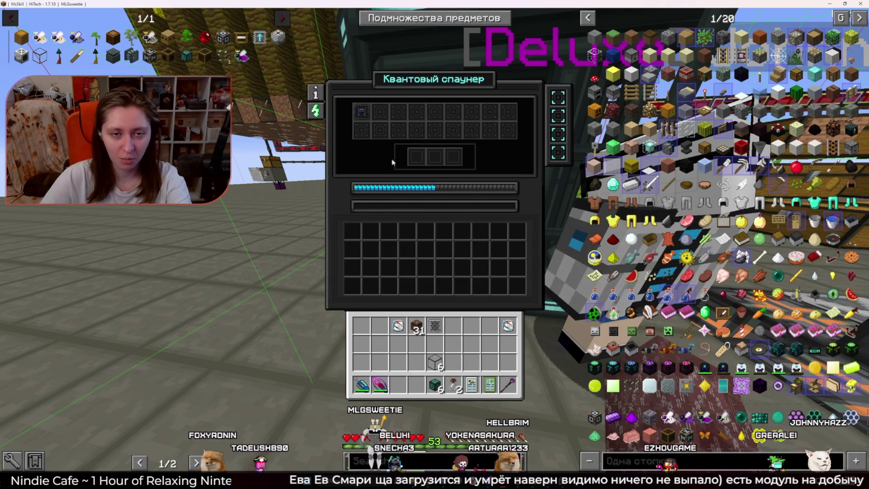
# Take the sword, fish, leather, lead, salmon and potions out of the chest
pyautogui.press('Escape')
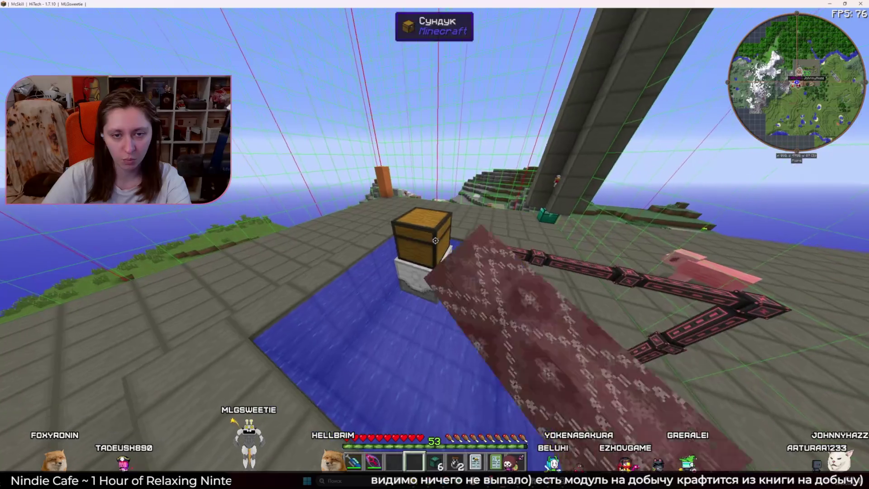
pyautogui.rightClick(434, 244)
pyautogui.keyDown('shift'); pyautogui.click(380, 181); pyautogui.keyUp('shift')
pyautogui.keyDown('shift'); pyautogui.click(362, 181); pyautogui.keyUp('shift')
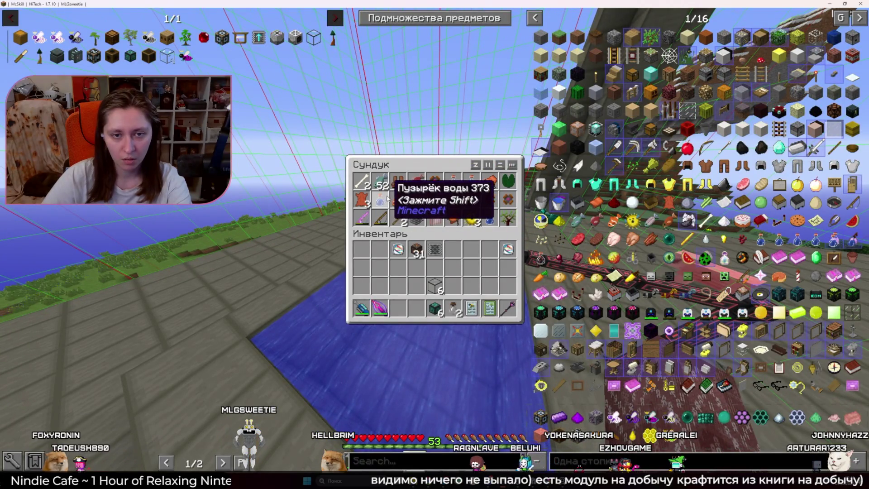
pyautogui.keyDown('shift'); pyautogui.click(362, 199); pyautogui.keyUp('shift')
pyautogui.keyDown('shift'); pyautogui.click(380, 199); pyautogui.keyUp('shift')
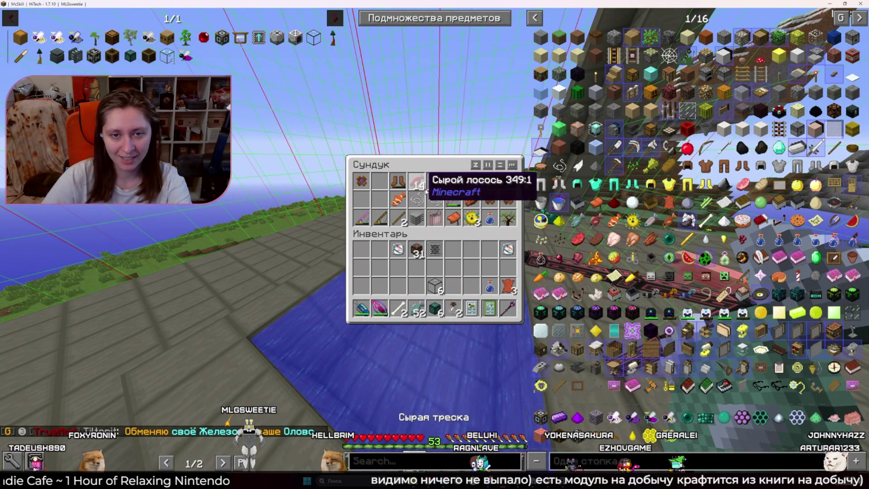
pyautogui.keyDown('shift'); pyautogui.click(416, 199); pyautogui.keyUp('shift')
pyautogui.keyDown('shift'); pyautogui.click(416, 183); pyautogui.keyUp('shift')
pyautogui.keyDown('shift'); pyautogui.click(453, 181); pyautogui.keyUp('shift')
pyautogui.keyDown('shift'); pyautogui.click(473, 183); pyautogui.keyUp('shift')
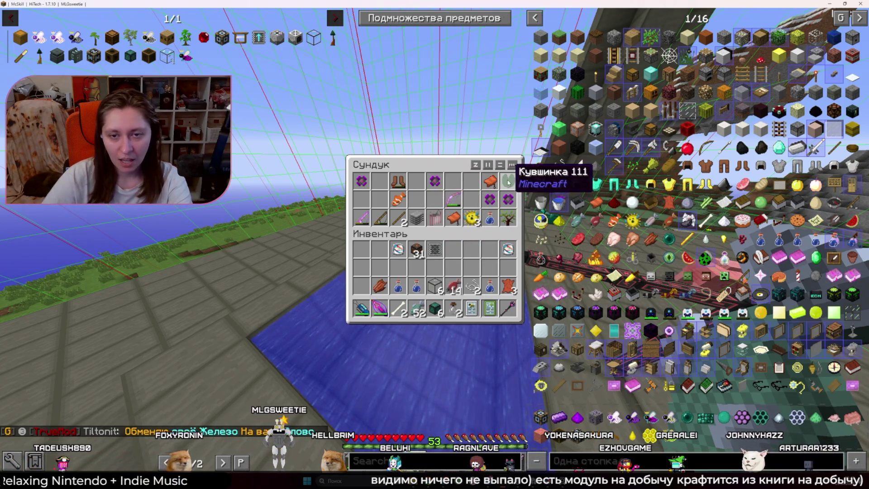
pyautogui.keyDown('shift'); pyautogui.click(489, 224); pyautogui.keyUp('shift')
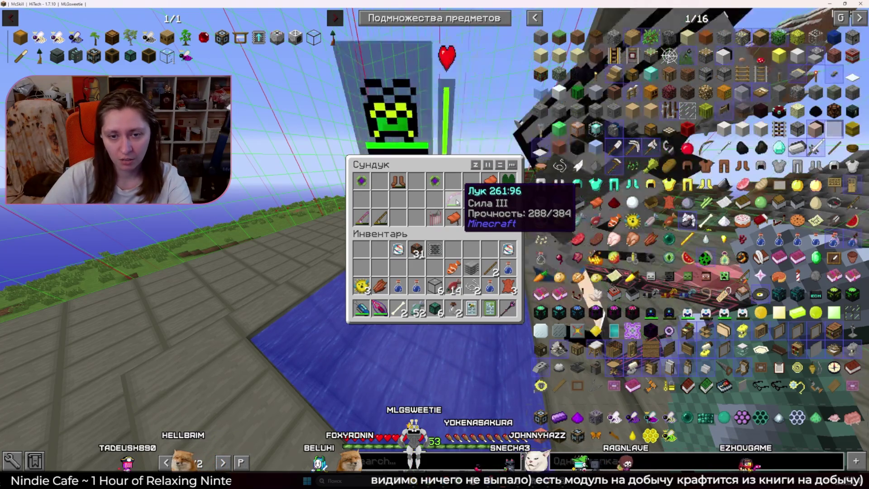
pyautogui.press('Escape')
# Fly to the AE machines and deposit the rotten flesh and sticks into the ME terminal
pyautogui.press('w')
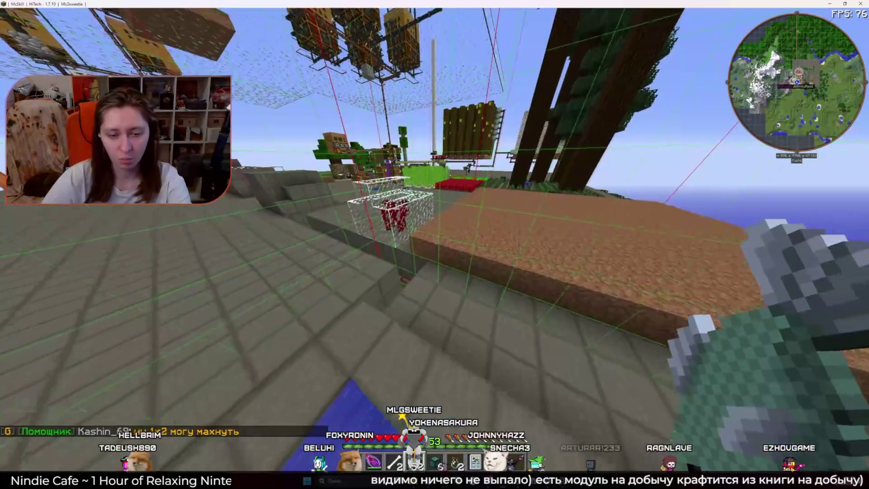
pyautogui.press('w')
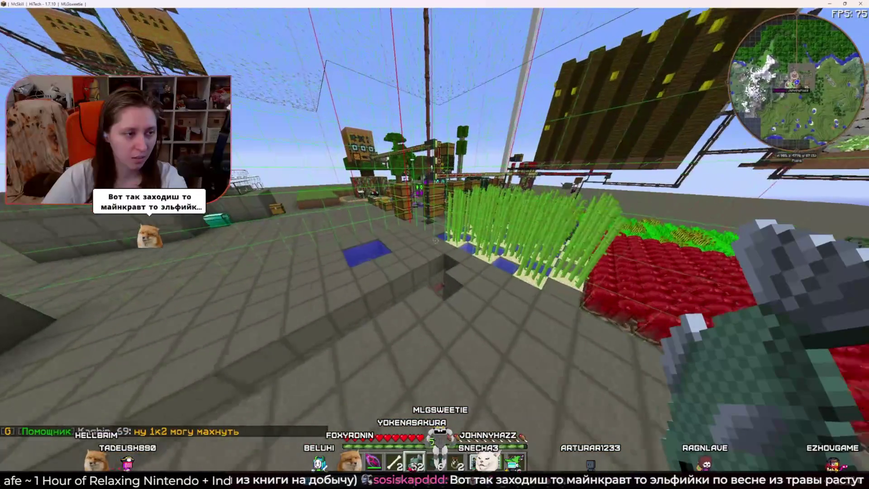
pyautogui.press('w')
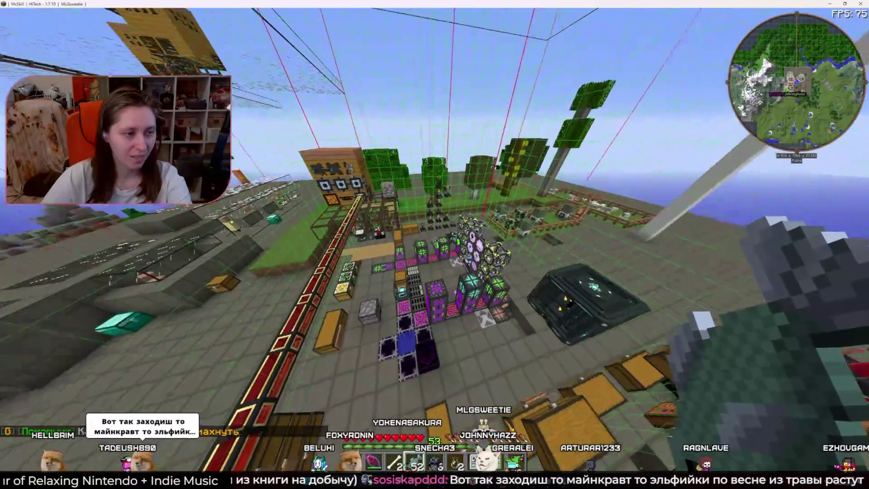
pyautogui.press('s')
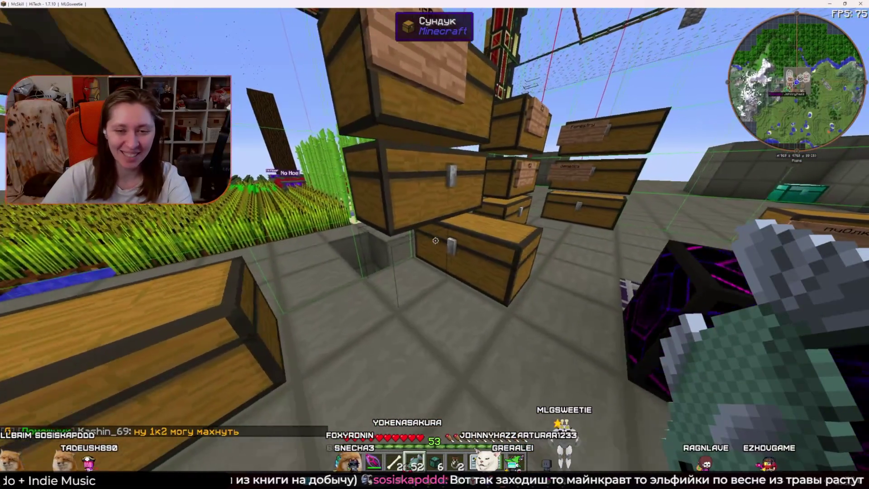
pyautogui.press('w')
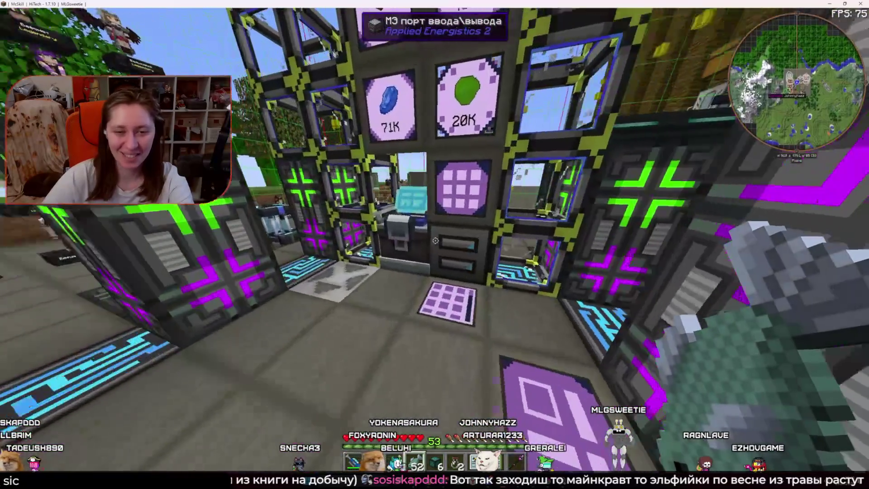
pyautogui.rightClick(434, 245)
pyautogui.keyDown('shift'); pyautogui.click(357, 400); pyautogui.keyUp('shift')
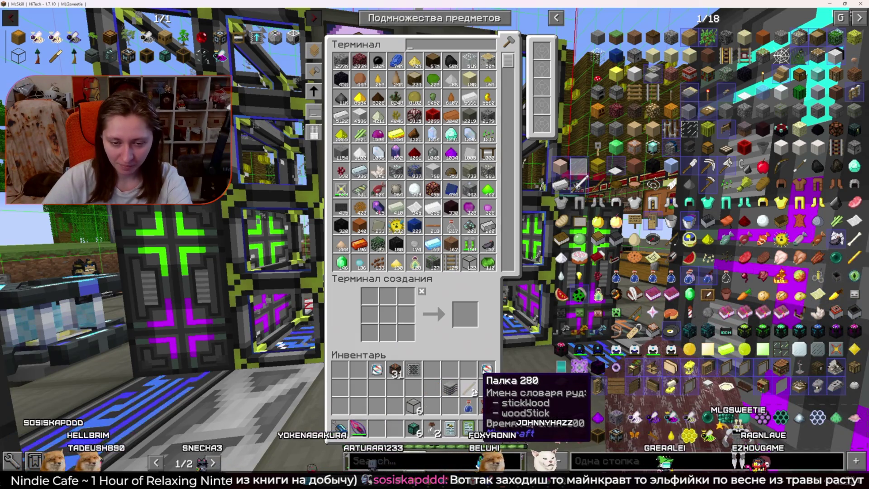
pyautogui.keyDown('shift'); pyautogui.click(469, 388); pyautogui.keyUp('shift')
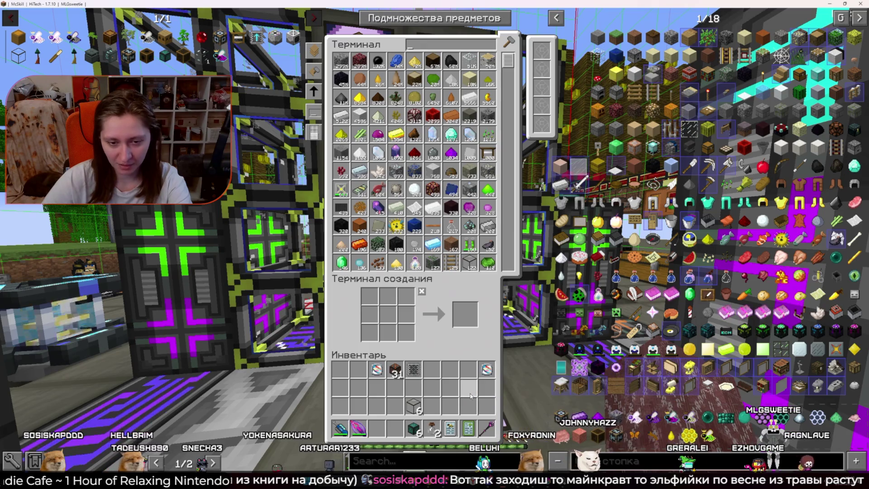
pyautogui.press('Escape')
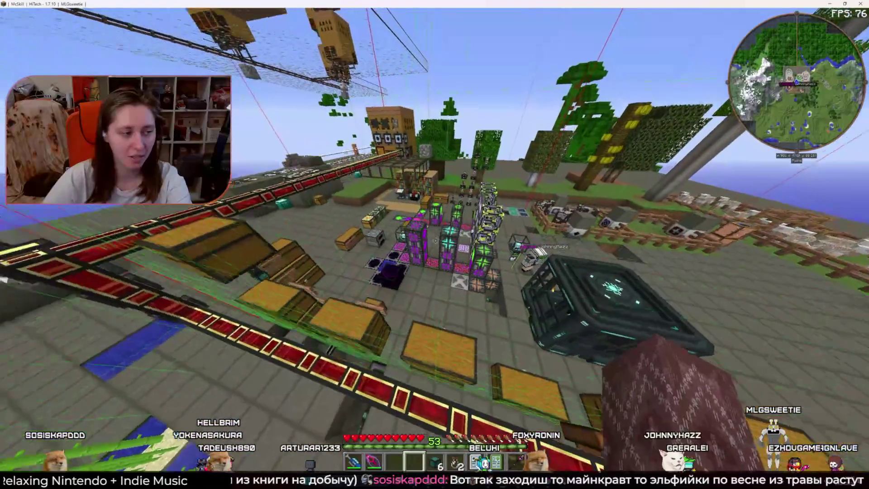
pyautogui.hotkey('alt', 'Tab')
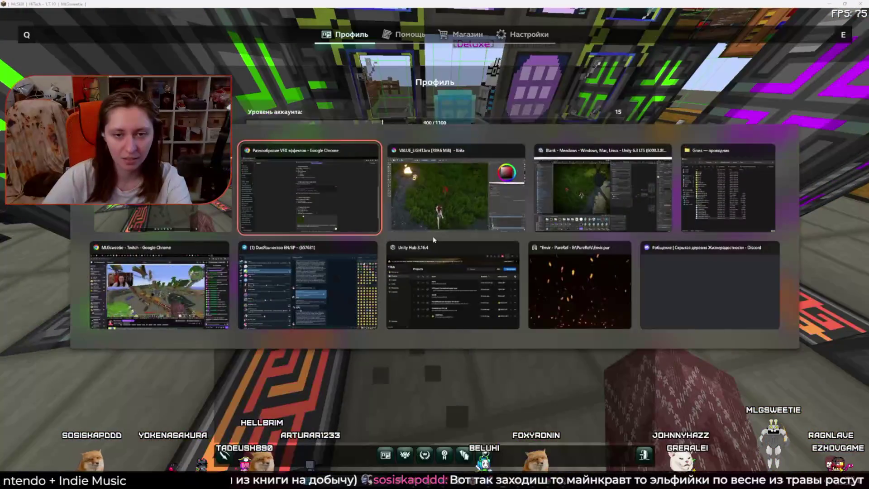
# Switch to Krita and zoom in on the painted red rose reference
pyautogui.hotkey('alt', 'Tab')
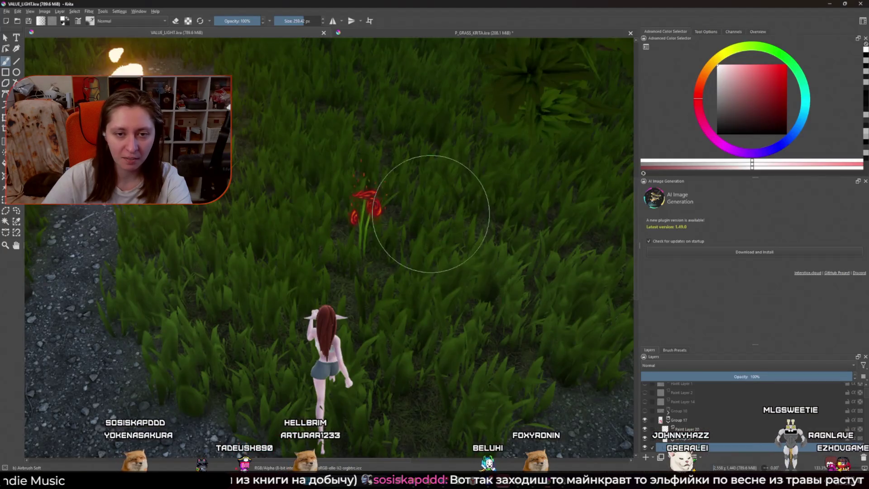
pyautogui.keyDown('ctrl'); pyautogui.scroll(2, 435, 231); pyautogui.keyUp('ctrl')
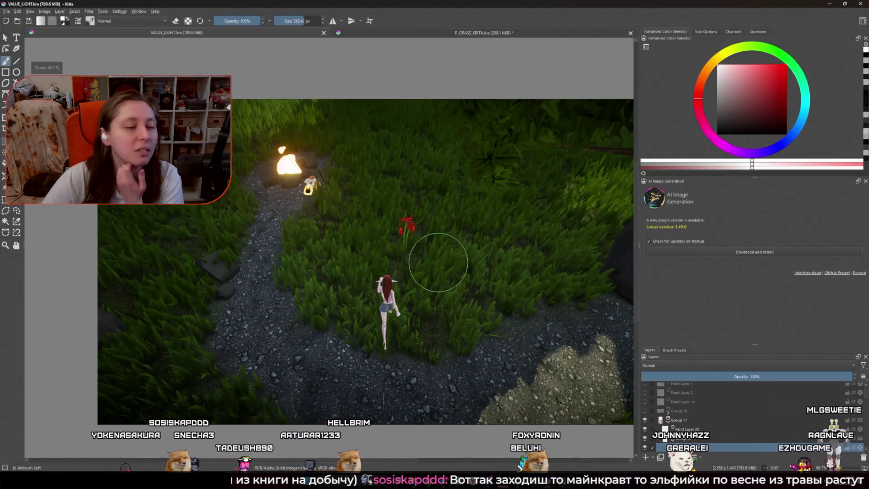
pyautogui.scroll(2, 442, 262)
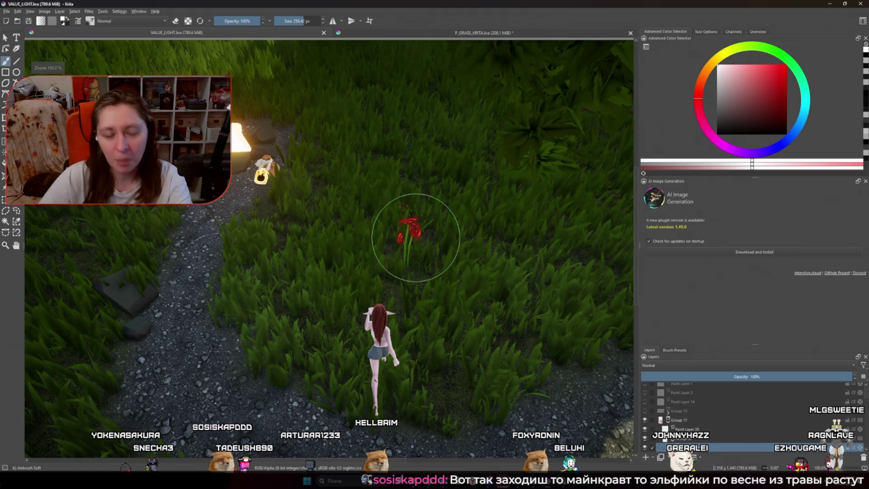
pyautogui.scroll(-1, 414, 245)
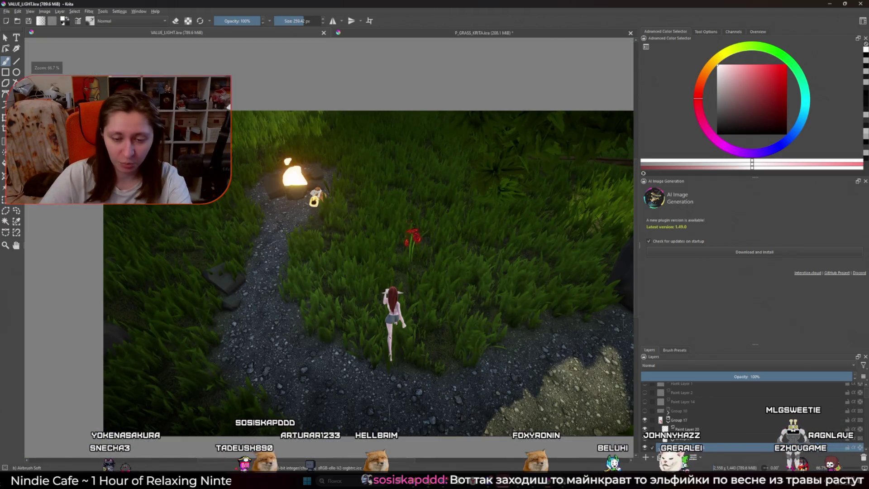
# View the flower in Unity's Scene view, then return to Minecraft
pyautogui.click(532, 444)
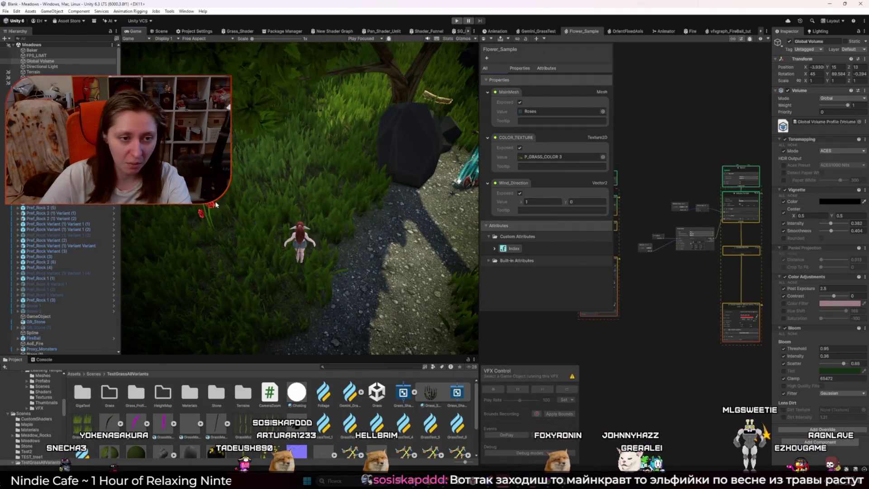
pyautogui.click(159, 31)
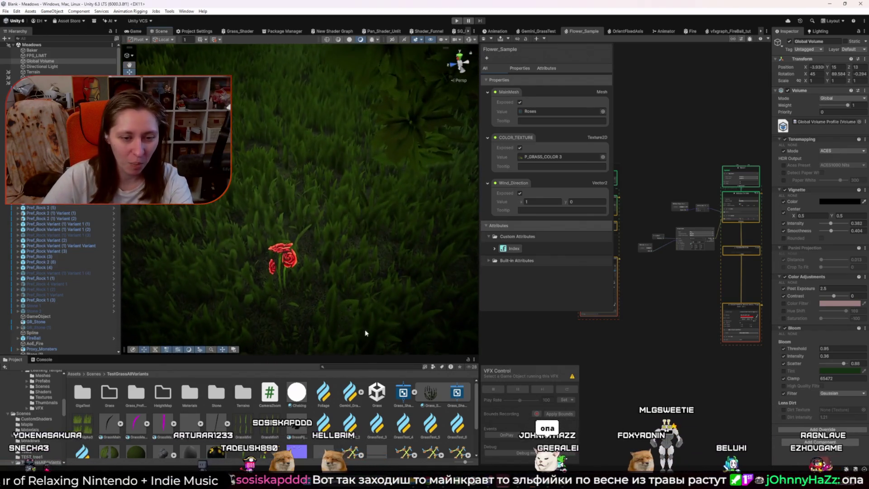
pyautogui.hotkey('alt', 'Tab')
pyautogui.press('Escape')
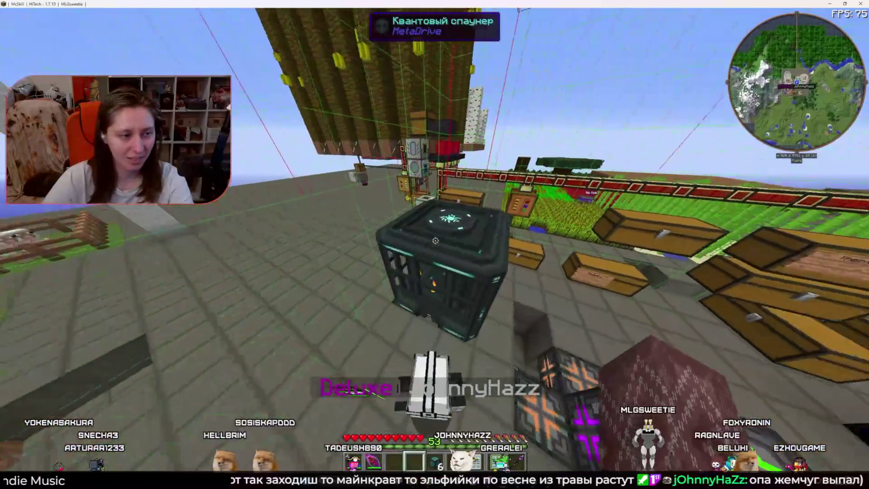
# Check the Quantum Spawner's Ender Pearl output, then switch to the Unity editor
pyautogui.rightClick(435, 241)
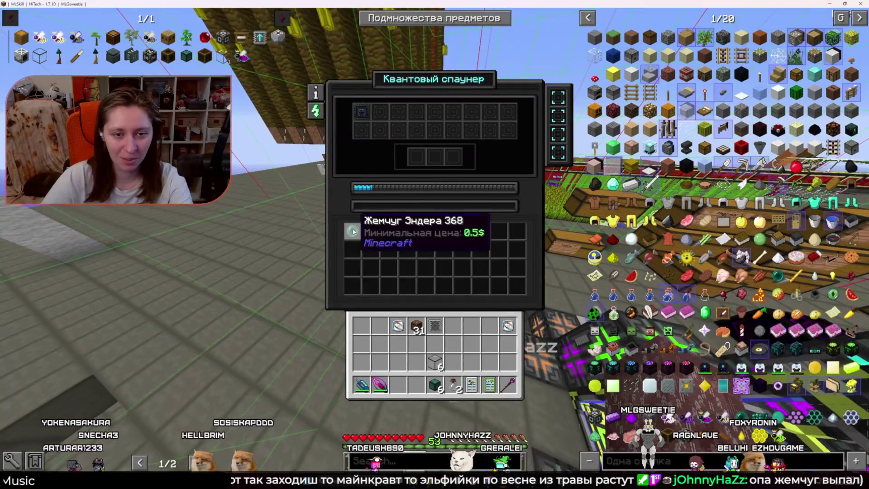
pyautogui.press('Escape')
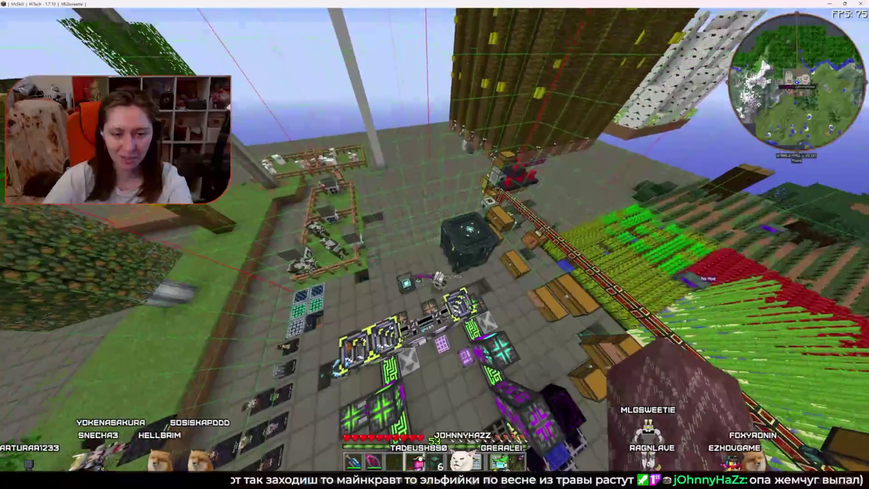
pyautogui.hotkey('alt', 'Tab')
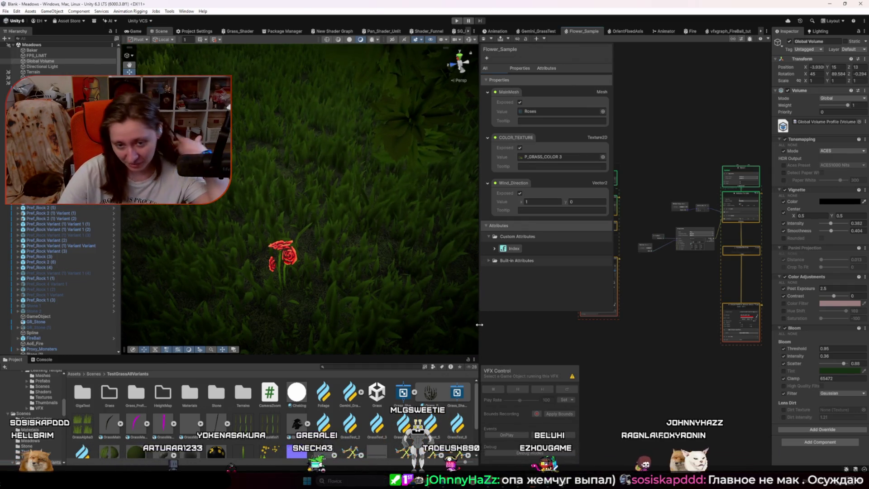
# Bring the ChatGPT chat with the drafted rose message forward from the Chrome taskbar
pyautogui.moveTo(479, 325); pyautogui.dragTo(467, 326)
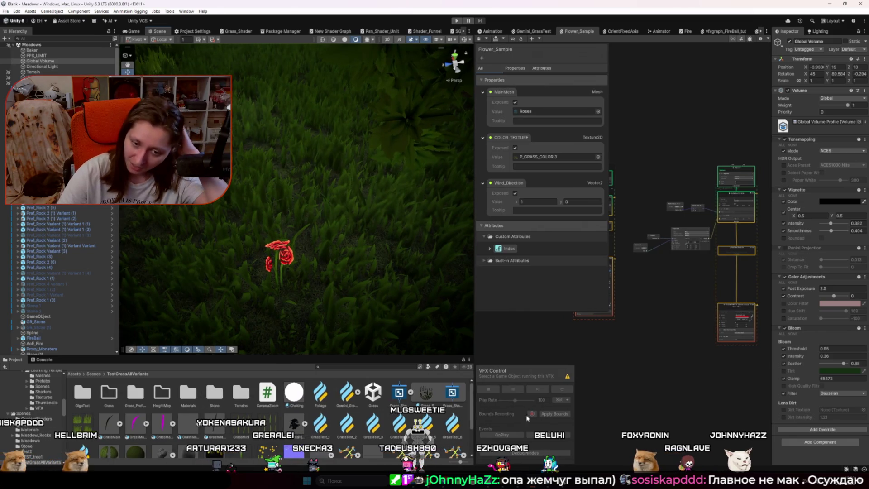
pyautogui.moveTo(465, 456)
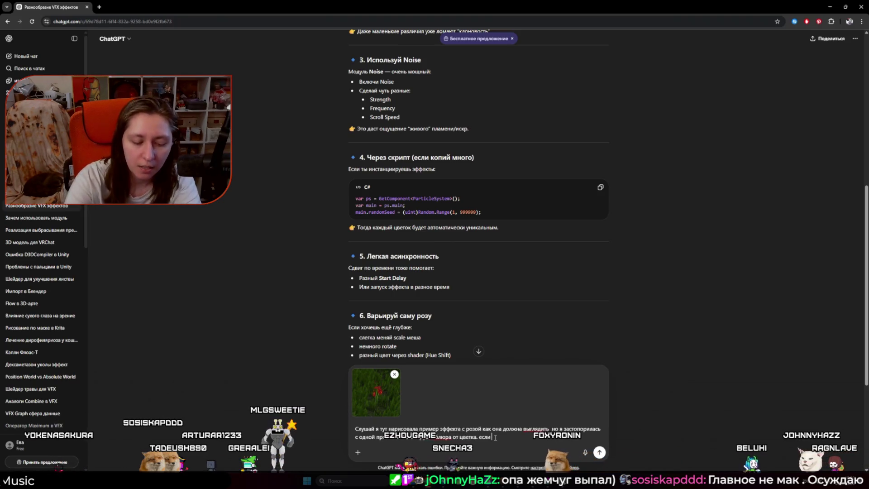
# Finish the question about post-processing and over-bright flower emission, asking for ideas, and send it
pyautogui.write('ытаюсь сд')
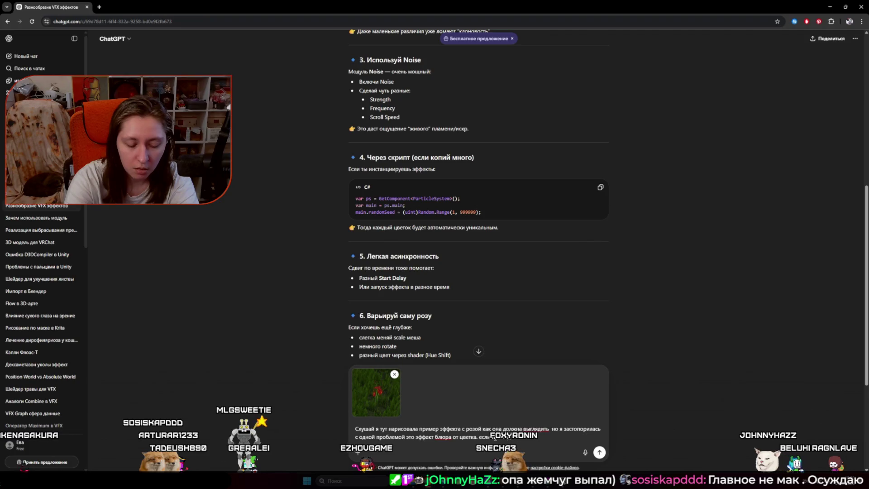
pyautogui.write(', если понять пост процессинг')
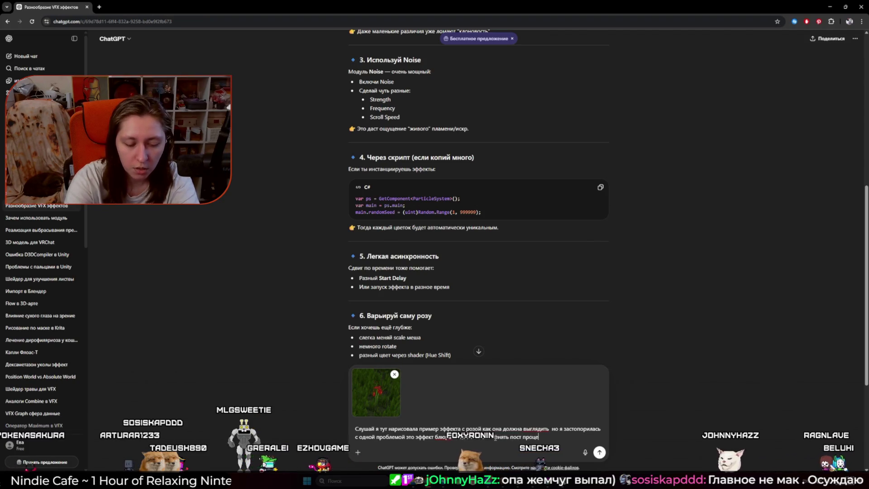
pyautogui.write(' то')
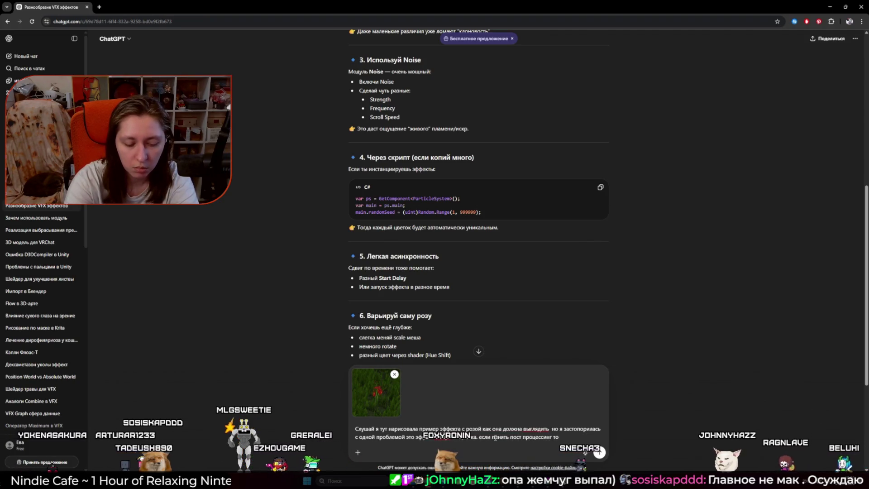
pyautogui.write(' умения начинает все отсве')
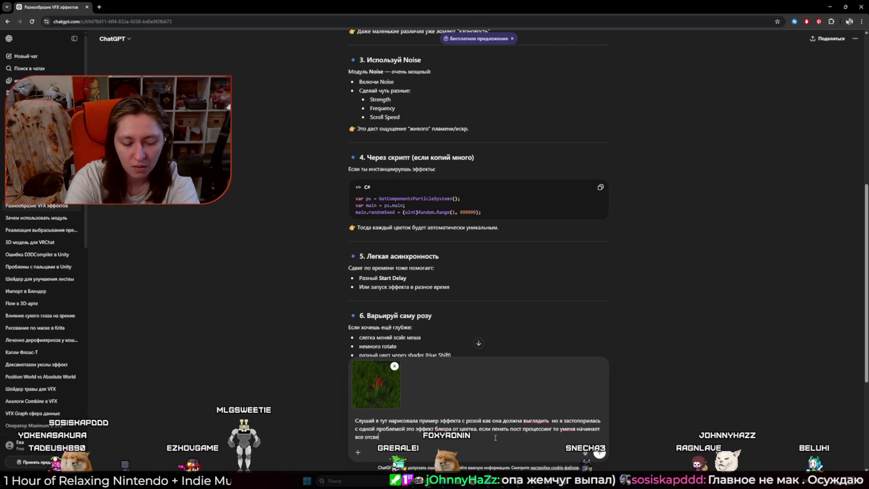
pyautogui.write('ли я д')
pyautogui.write('елаю без него ц')
pyautogui.press('BackSpace')
pyautogui.press('BackSpace')
pyautogui.press('BackSpace')
pyautogui.write('эмиссион у цветка супер ярким то он выглядит всра')
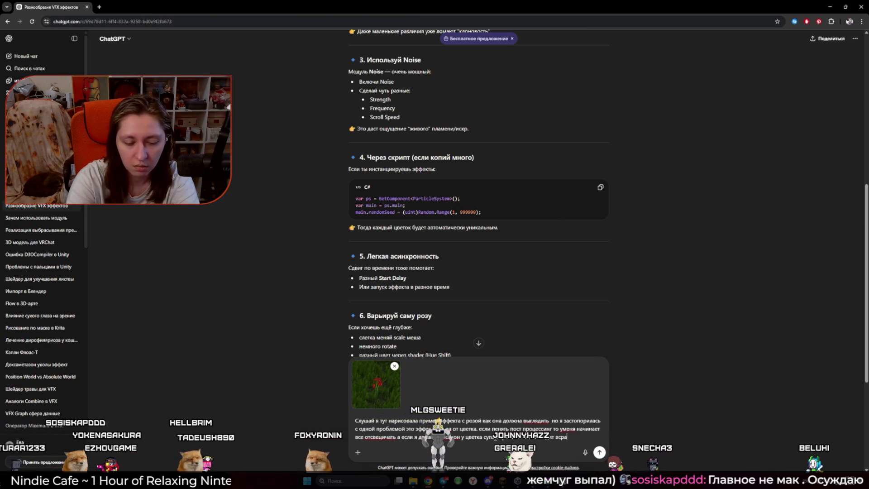
pyautogui.write('Ест')
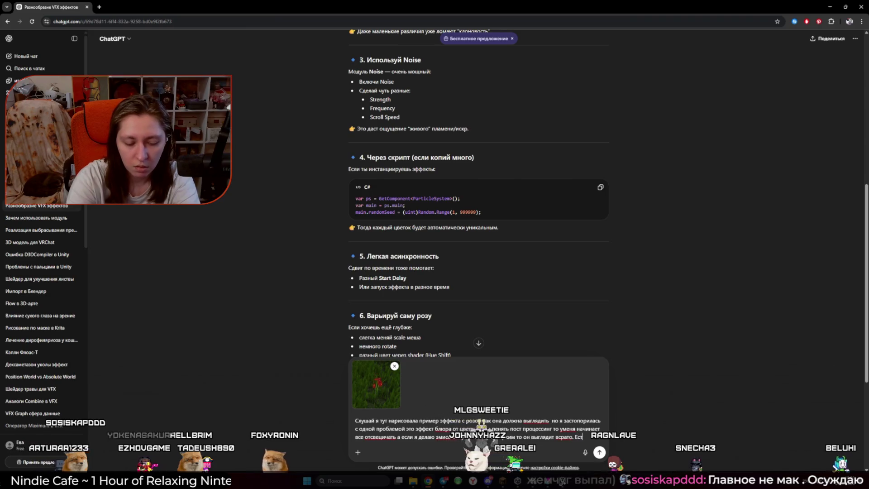
pyautogui.write('ь какие нибудь мысли?')
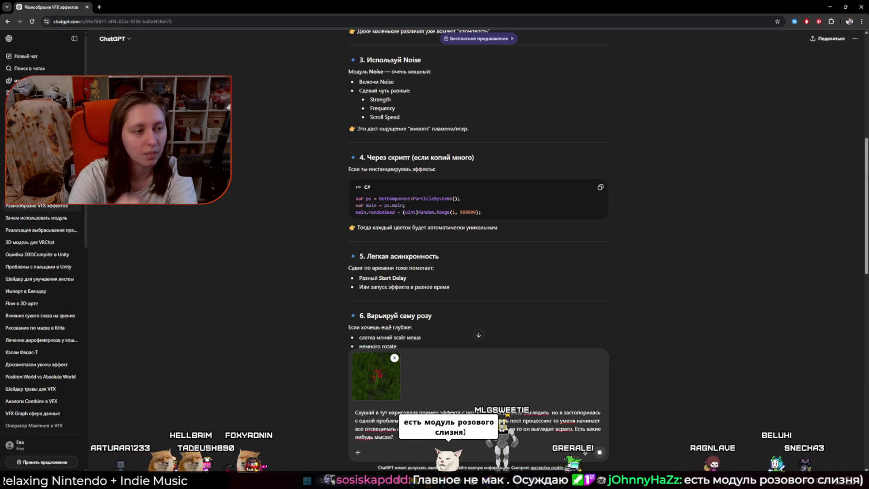
pyautogui.press('Return')
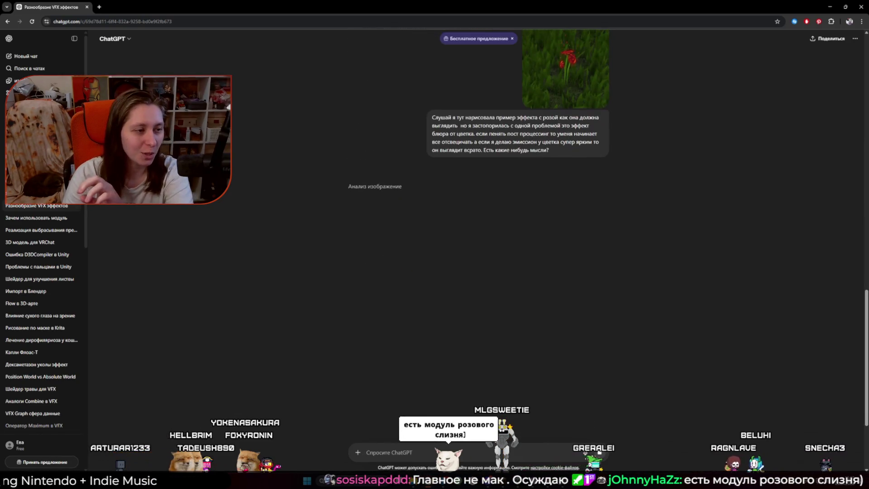
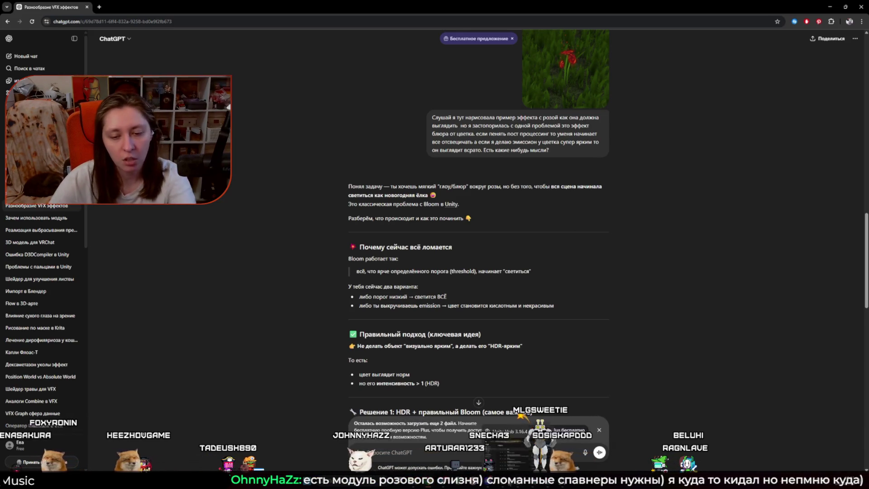
# In the game, search the storage terminal for items, then clear the search filter
pyautogui.hotkey('alt', 'Tab')
pyautogui.rightClick(434, 244)
pyautogui.write('спав')
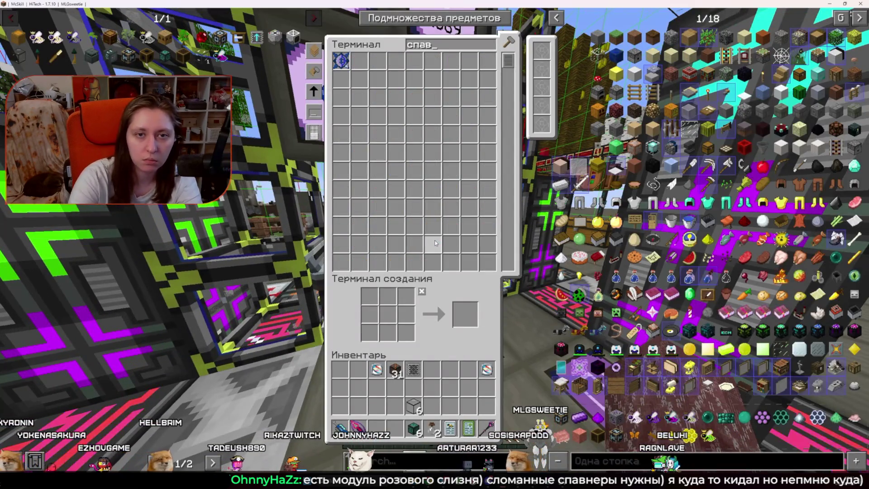
pyautogui.hotkey('ctrl', 'a')
pyautogui.press('BackSpace')
pyautogui.press('Escape')
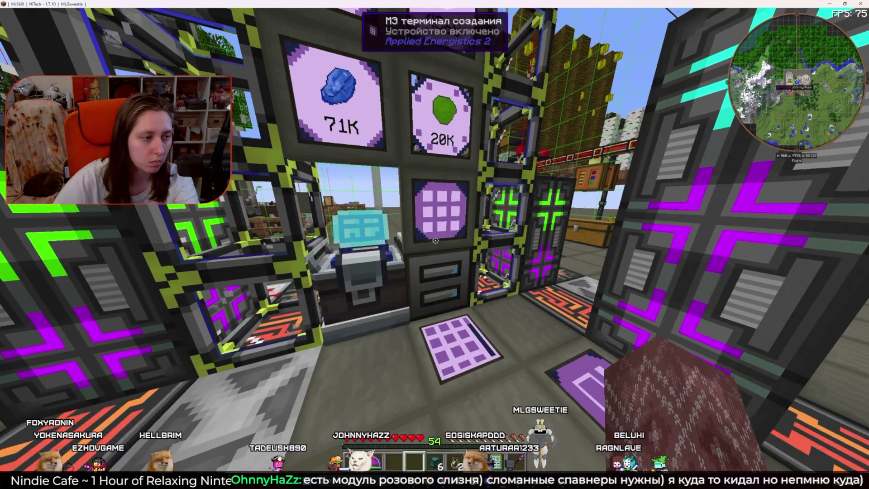
pyautogui.press('s')
pyautogui.rightClick(434, 245)
pyautogui.write('у')
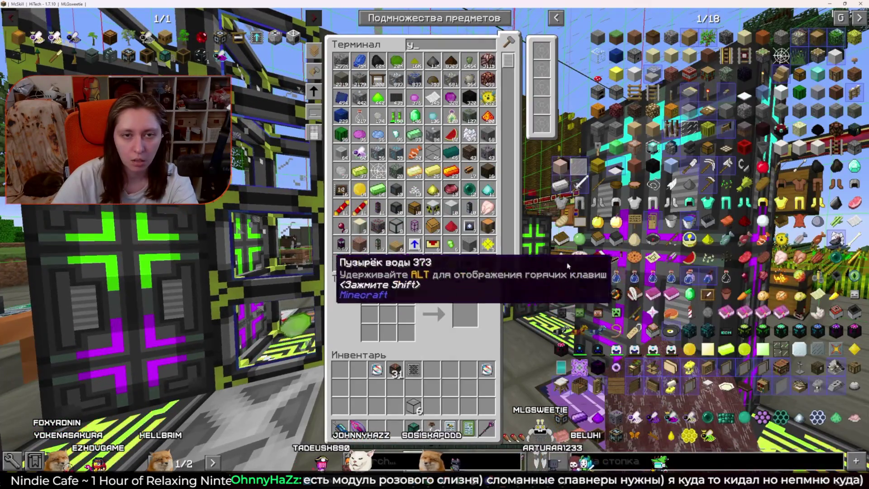
pyautogui.press('Escape')
# Check the small chest and three large chests in the game
pyautogui.rightClick(435, 244)
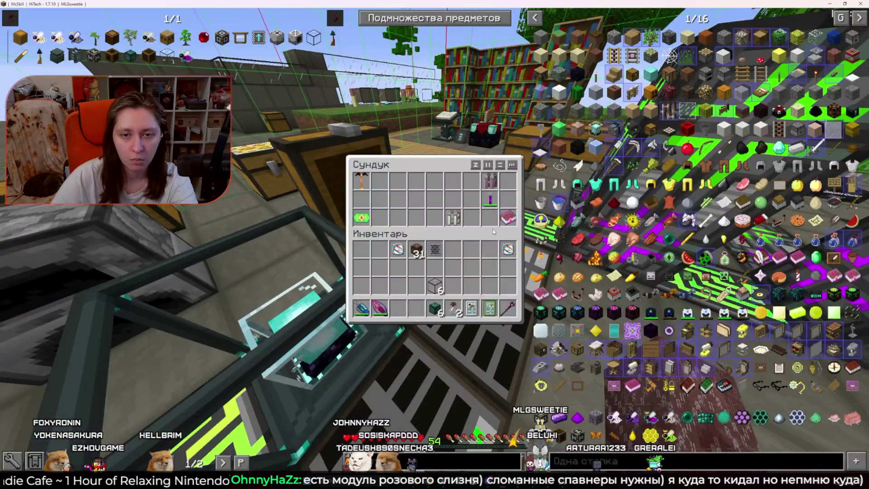
pyautogui.press('Escape')
pyautogui.rightClick(435, 244)
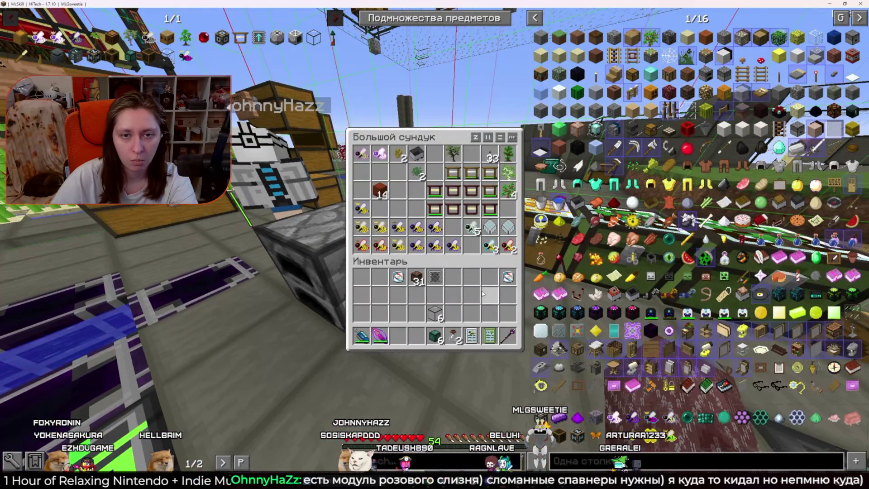
pyautogui.press('Escape')
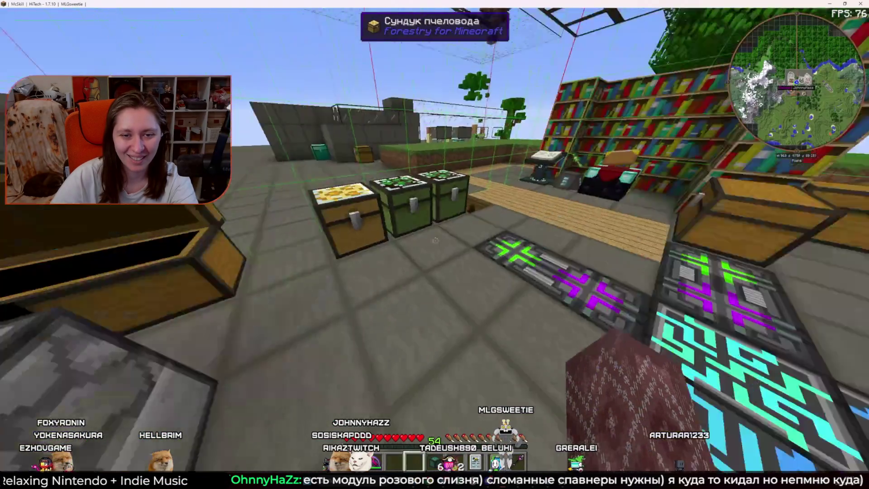
pyautogui.rightClick(434, 245)
pyautogui.press('Escape')
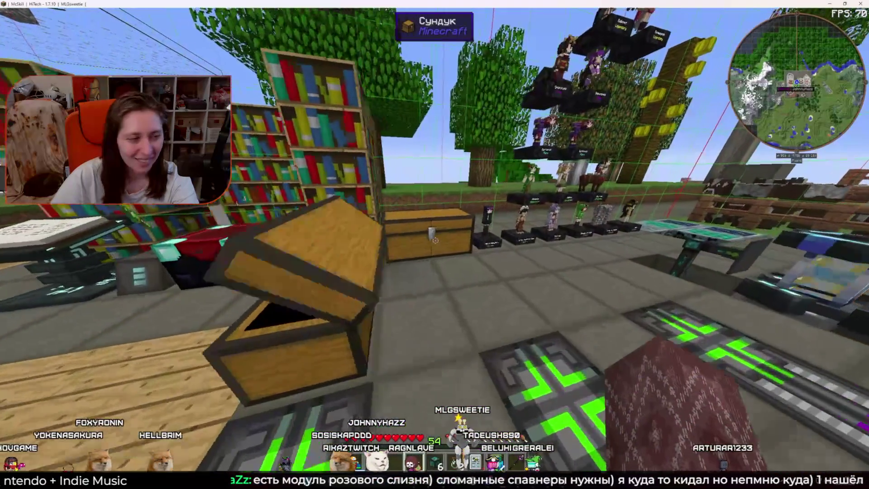
pyautogui.rightClick(434, 244)
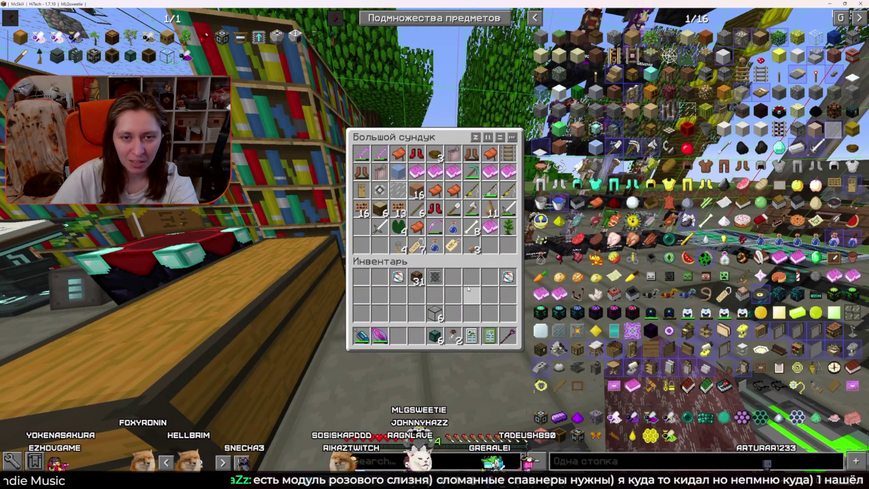
pyautogui.press('Escape')
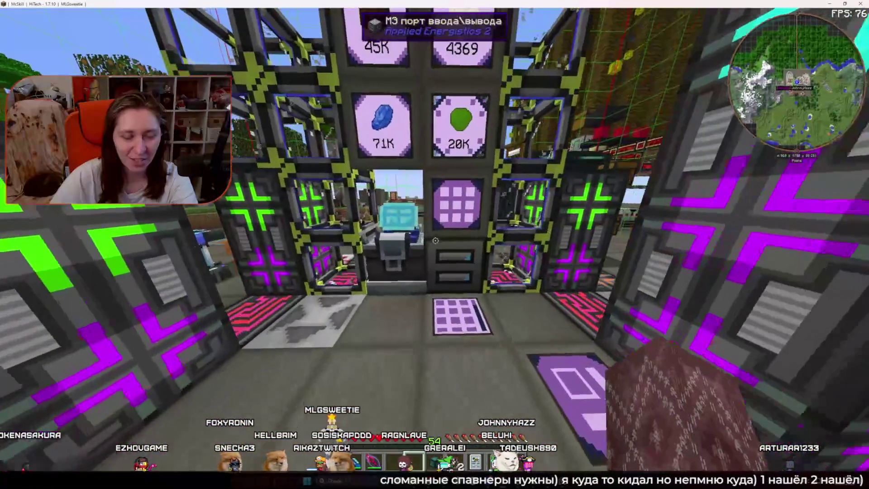
pyautogui.hotkey('alt', 'Tab')
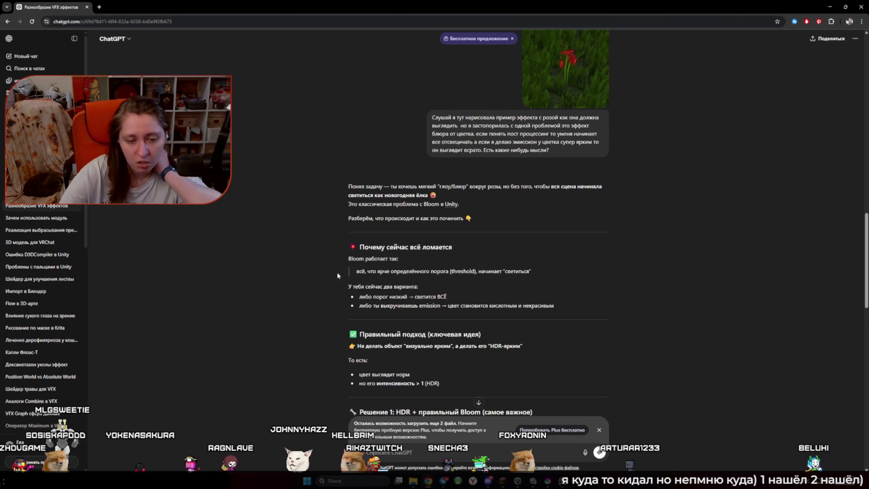
# Read through Решение 1–4 down to the 'Как бы я сделал на твоём месте' recommendation
pyautogui.scroll(-2, 256, 278)
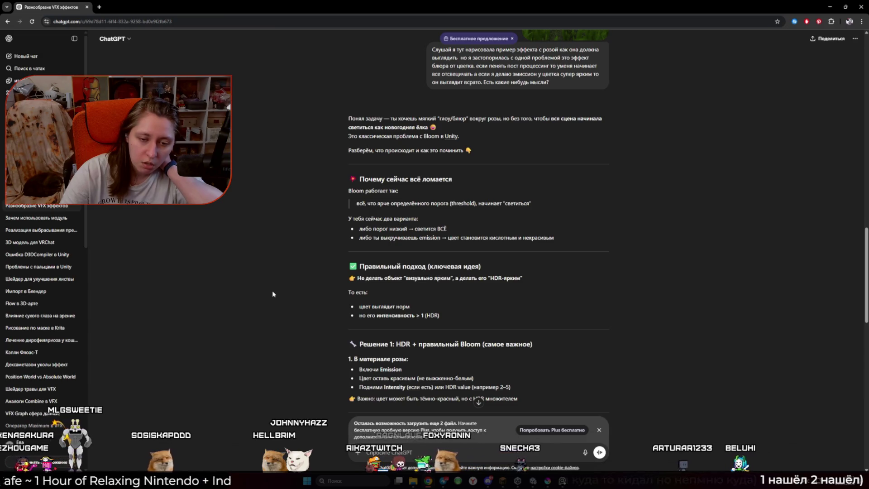
pyautogui.scroll(-2, 272, 294)
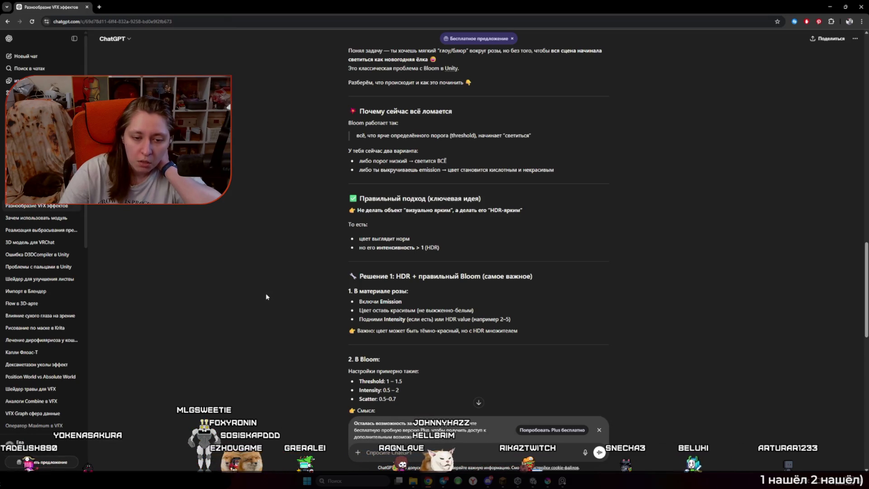
pyautogui.scroll(-2, 265, 297)
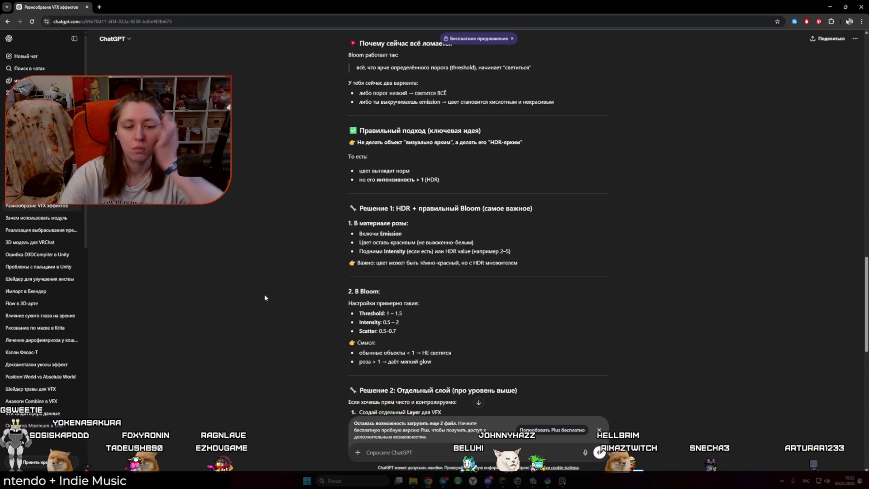
pyautogui.scroll(-1, 271, 289)
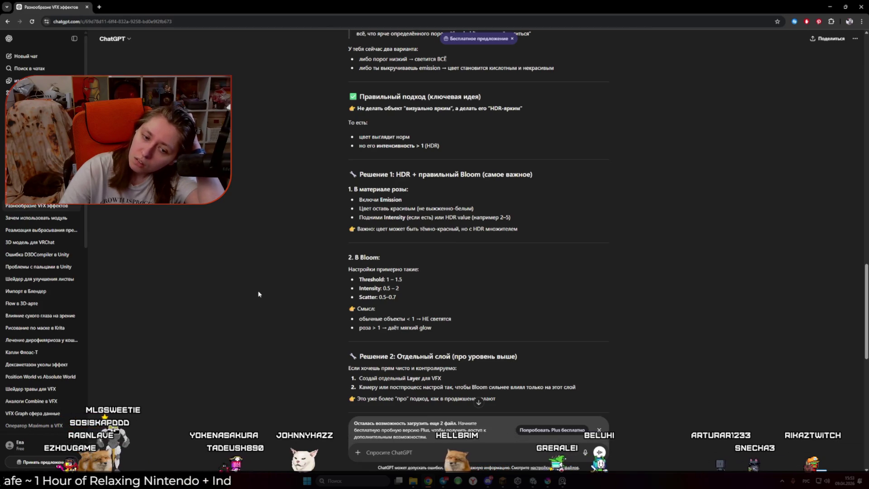
pyautogui.scroll(-1, 258, 294)
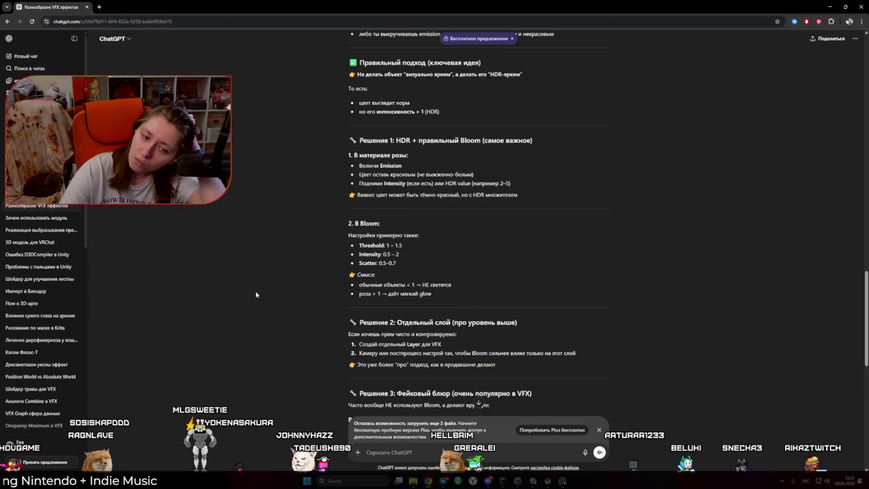
pyautogui.scroll(-3, 256, 294)
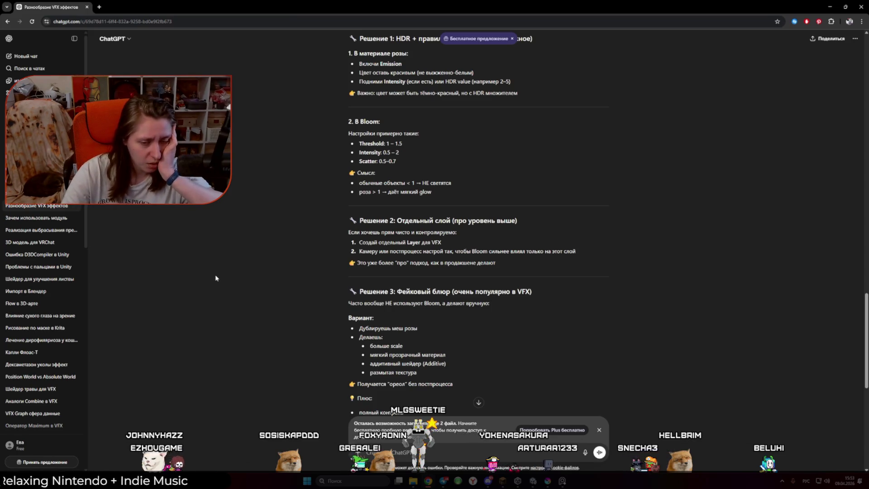
pyautogui.scroll(-1, 215, 277)
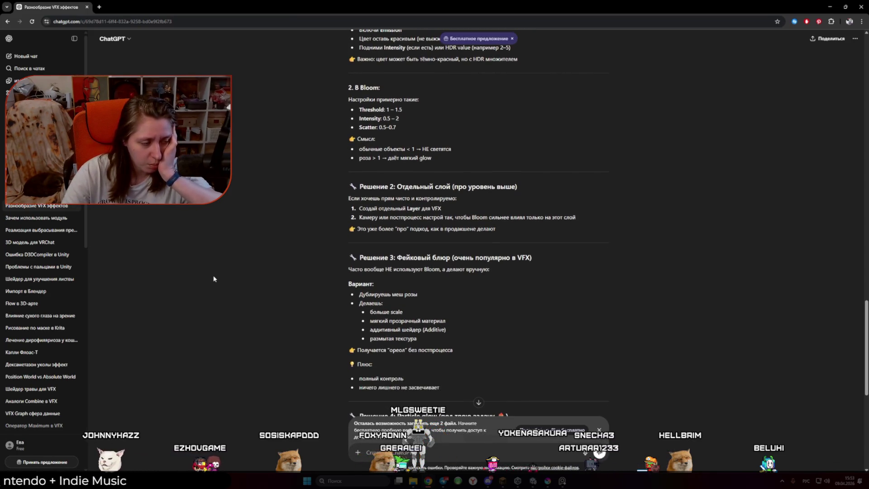
pyautogui.scroll(-2, 214, 278)
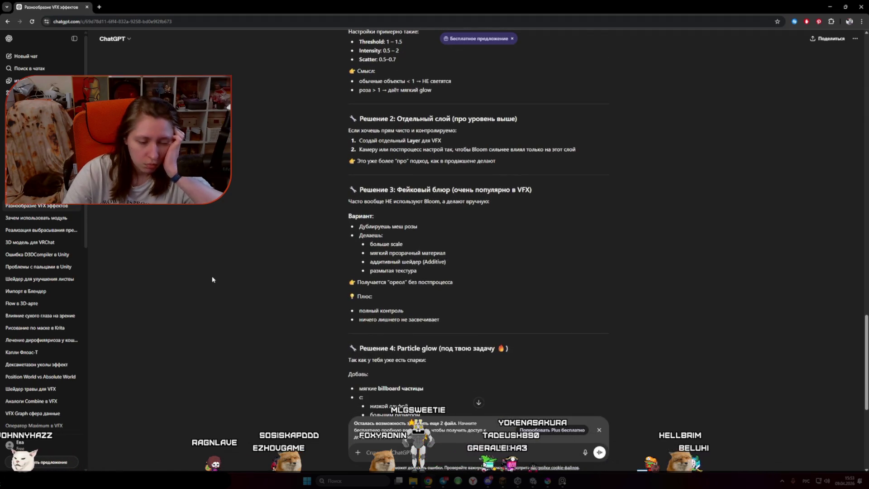
pyautogui.scroll(-2, 201, 286)
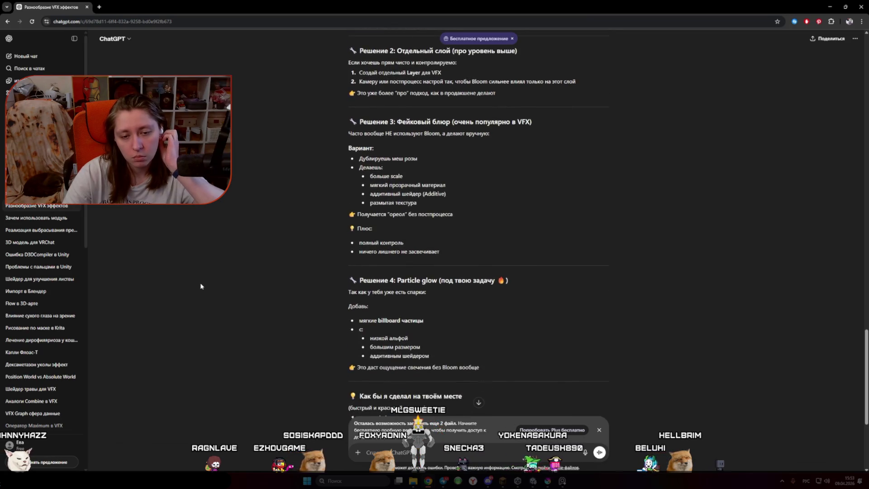
pyautogui.scroll(-1, 200, 286)
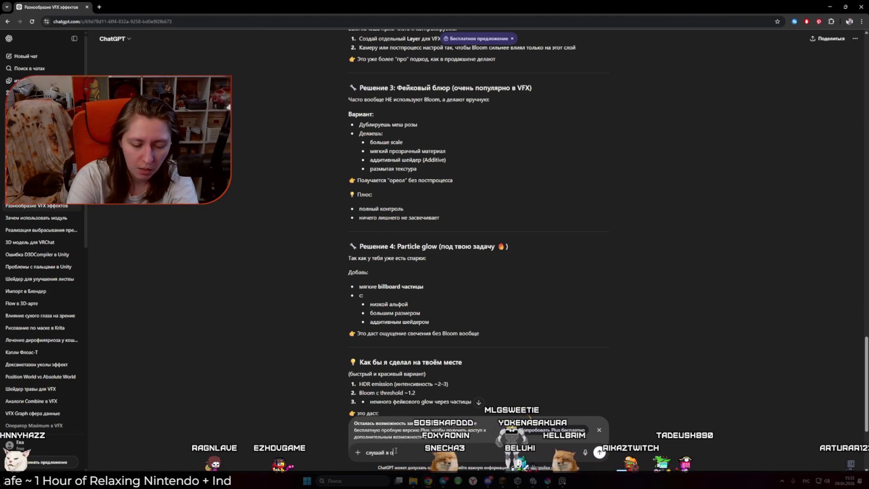
# Write that the rose uses opaque transparency without a gradient, so transparency-based solutions should be dropped
pyautogui.write('ьзую проз')
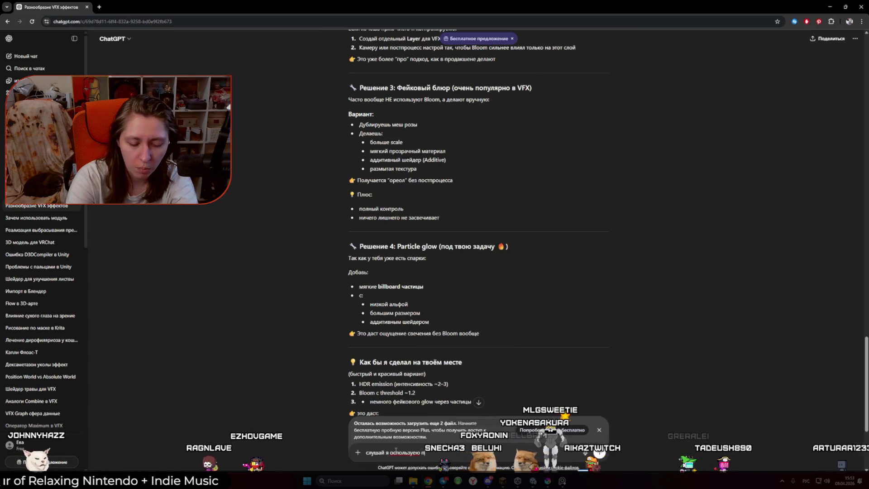
pyautogui.write('рачность')
pyautogui.hotkey('alt', 'shift')
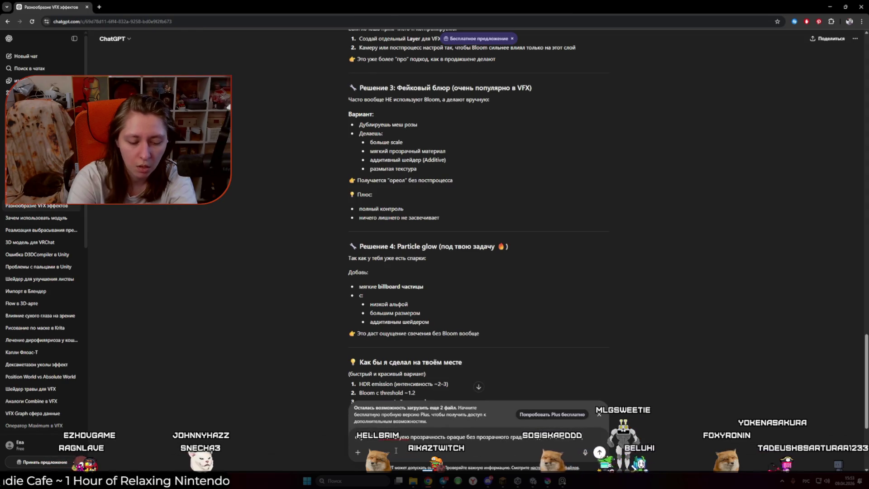
pyautogui.write('что')
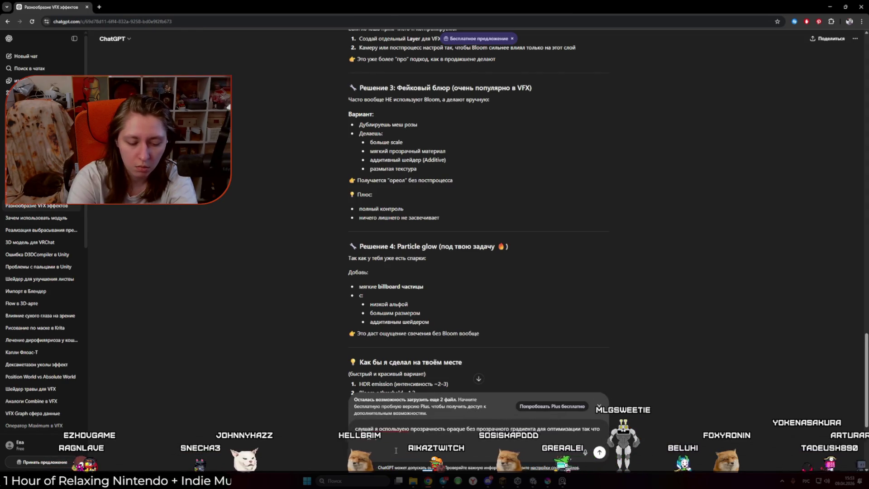
pyautogui.write(' делать решения которы')
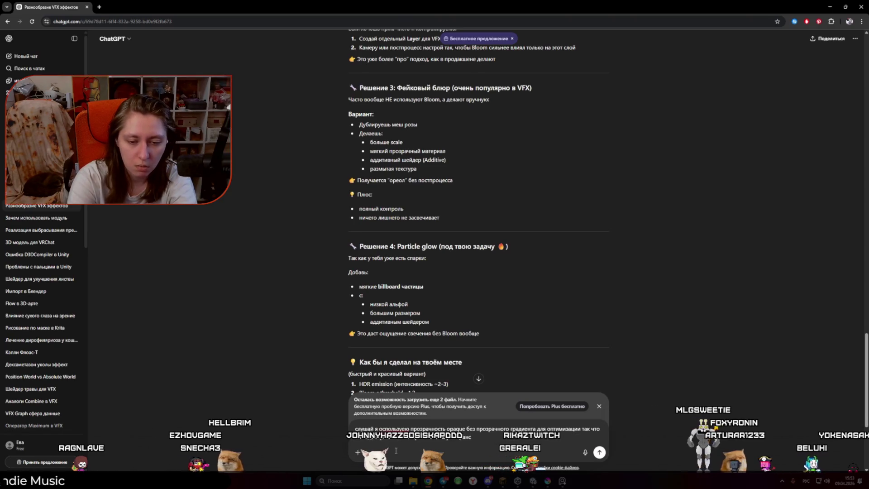
pyautogui.hotkey('alt', 'shift')
pyautogui.write('transpa')
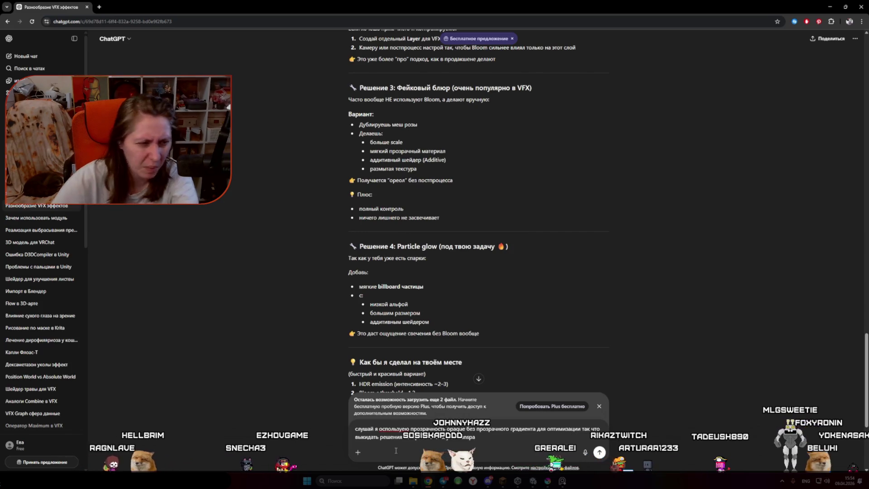
pyautogui.moveTo(532, 480)
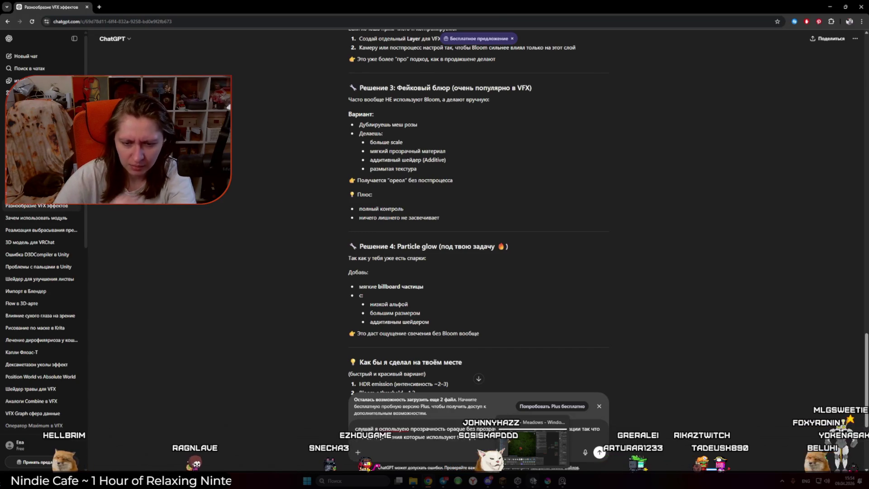
# Inspect the GrassAlpha3 texture's import settings in Unity before returning to ChatGPT
pyautogui.click(536, 445)
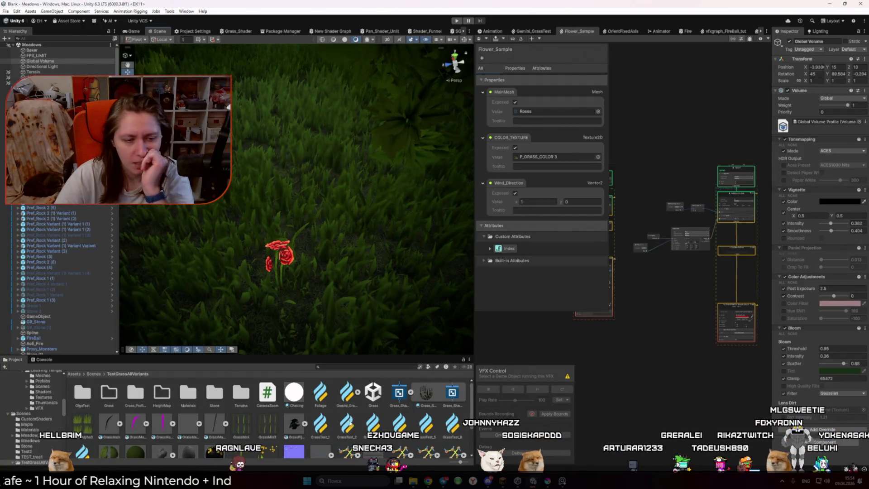
pyautogui.click(82, 424)
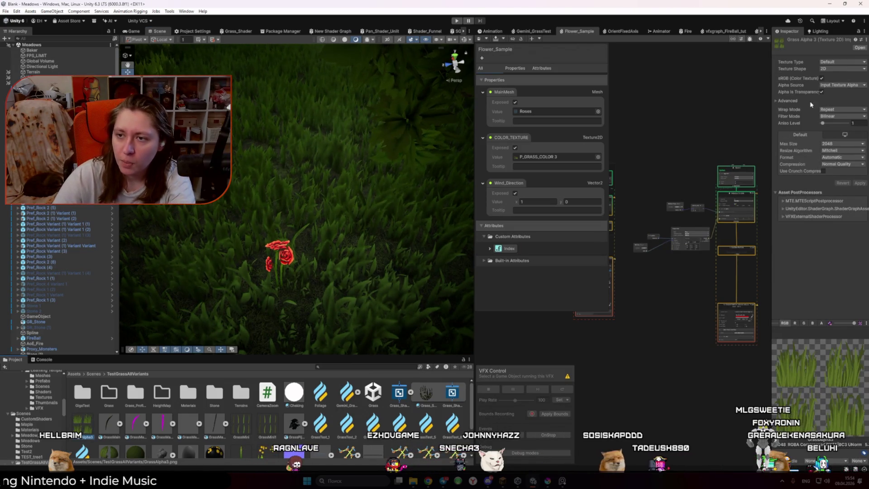
pyautogui.hotkey('alt', 'Tab')
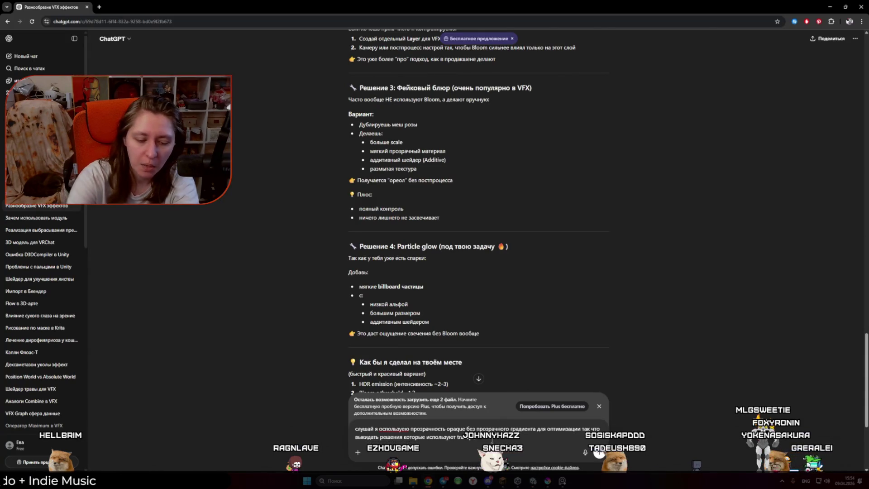
# Send the opaque-only note, then ask 'так эти натсройки Блума в пост процессинге меняются?'
pyautogui.press('Return')
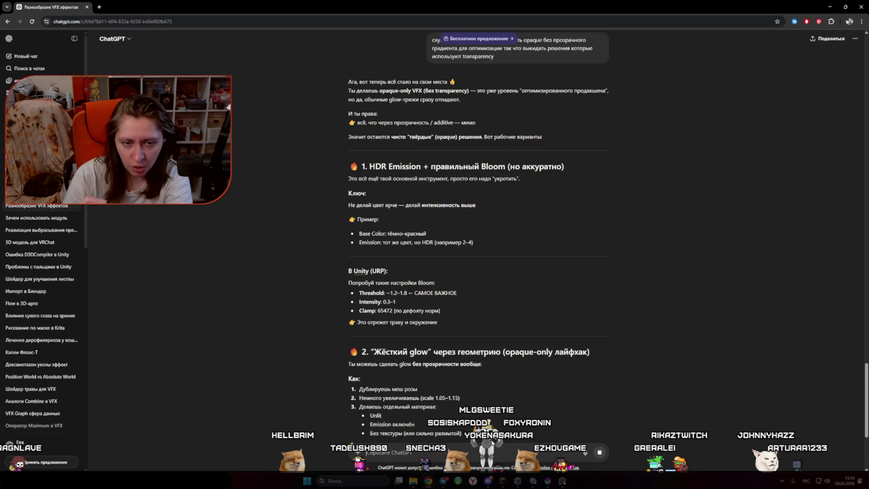
pyautogui.write('так эти н')
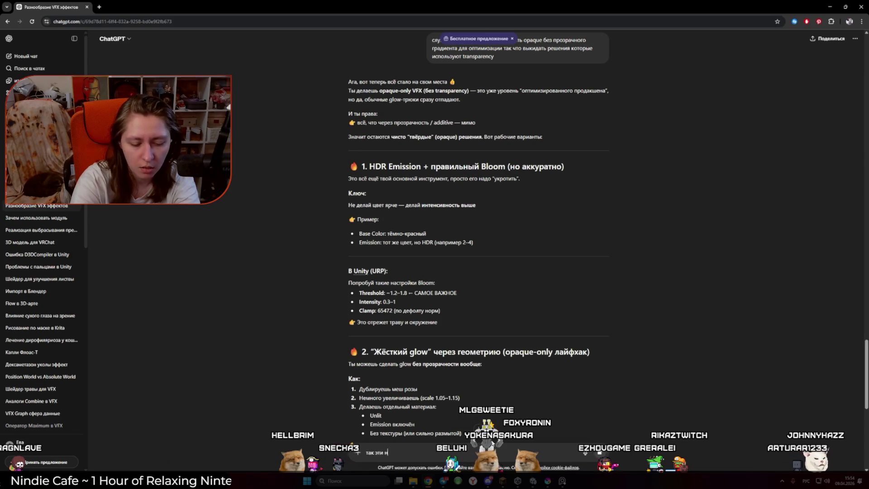
pyautogui.write('атсройки Блу')
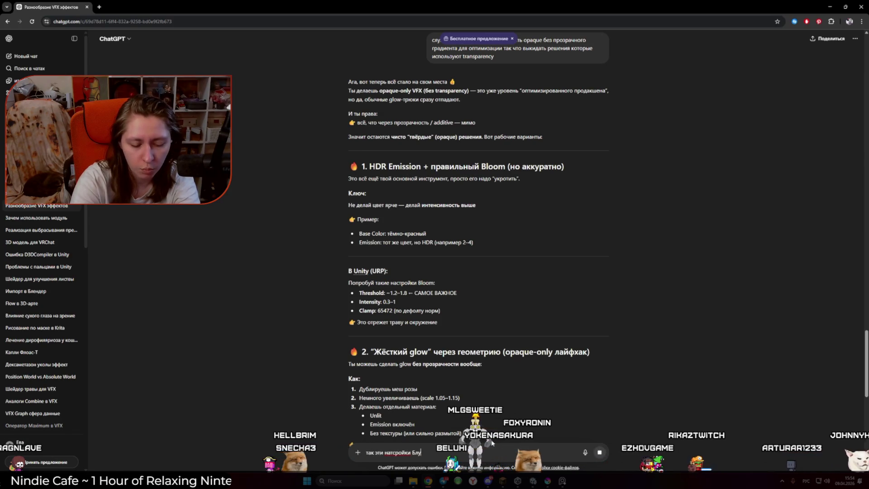
pyautogui.write('ма в пост проц')
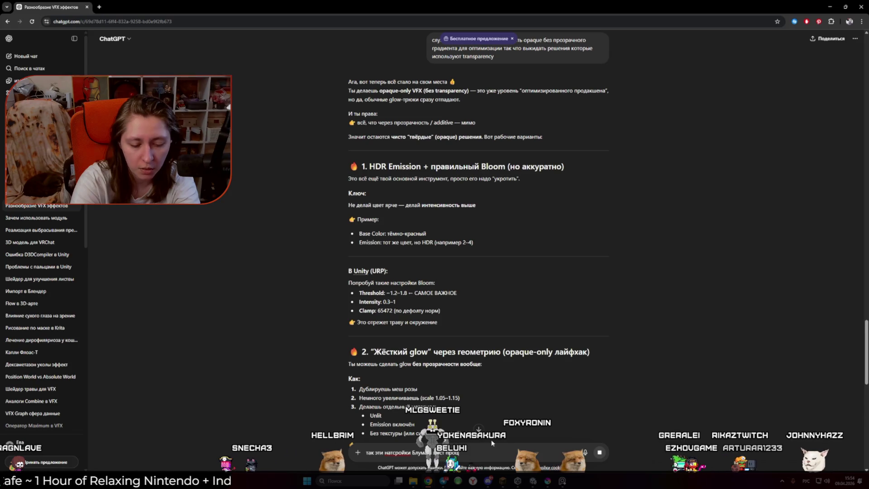
pyautogui.write('ессинге меня')
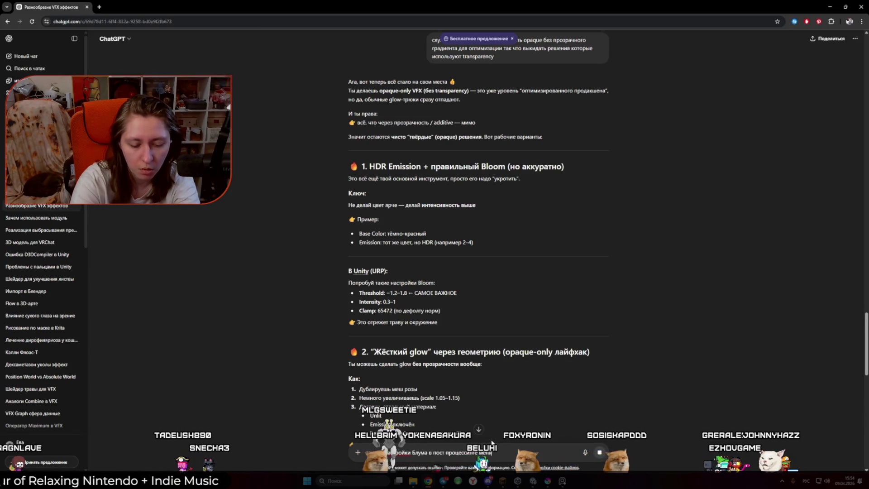
pyautogui.write('ются?')
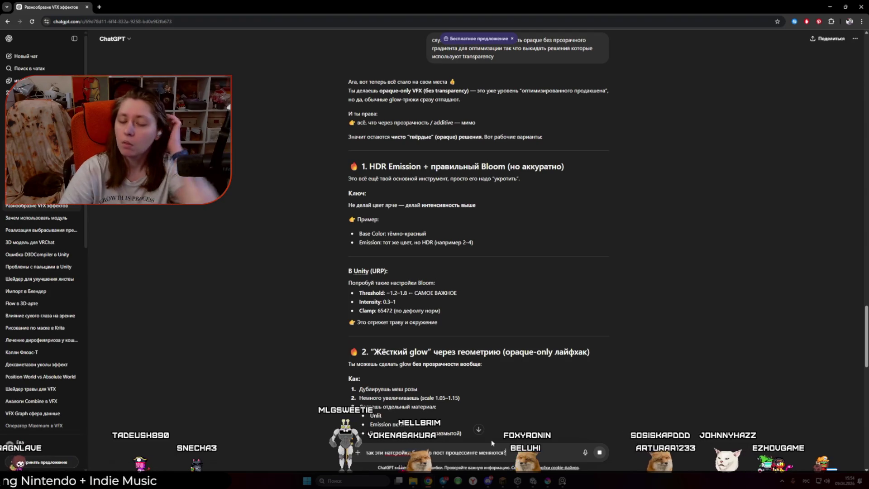
pyautogui.press('Return')
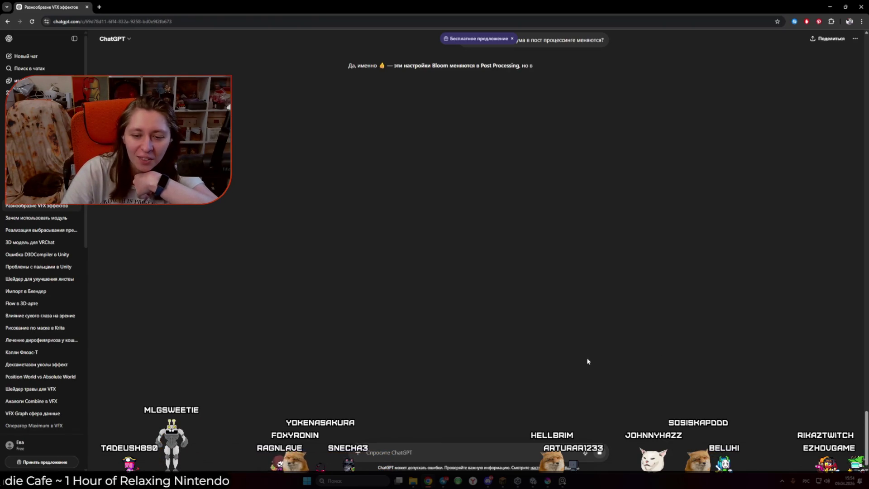
# Read the reply about Global Volume Bloom overrides, then return to Unity
pyautogui.scroll(2, 586, 362)
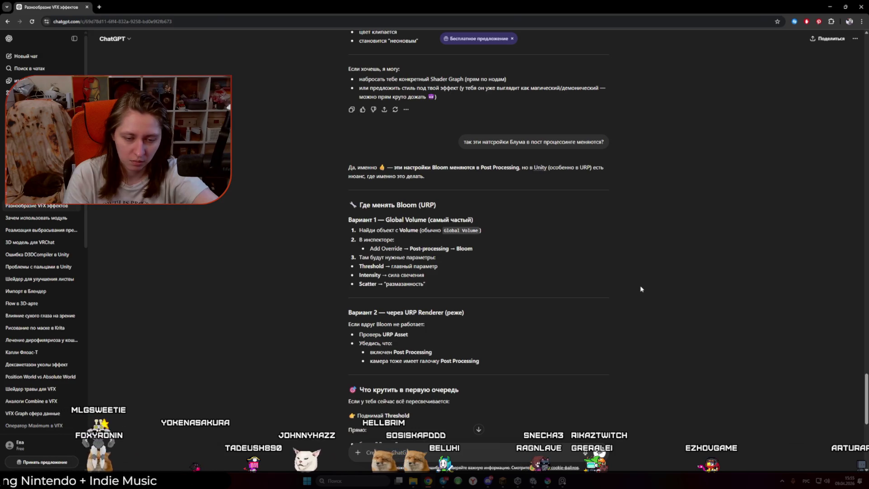
pyautogui.scroll(-2, 644, 283)
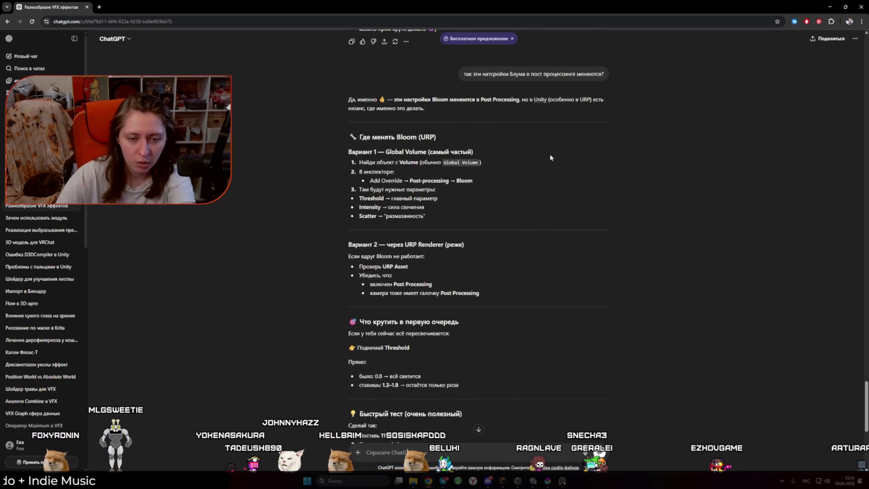
pyautogui.hotkey('alt', 'Tab')
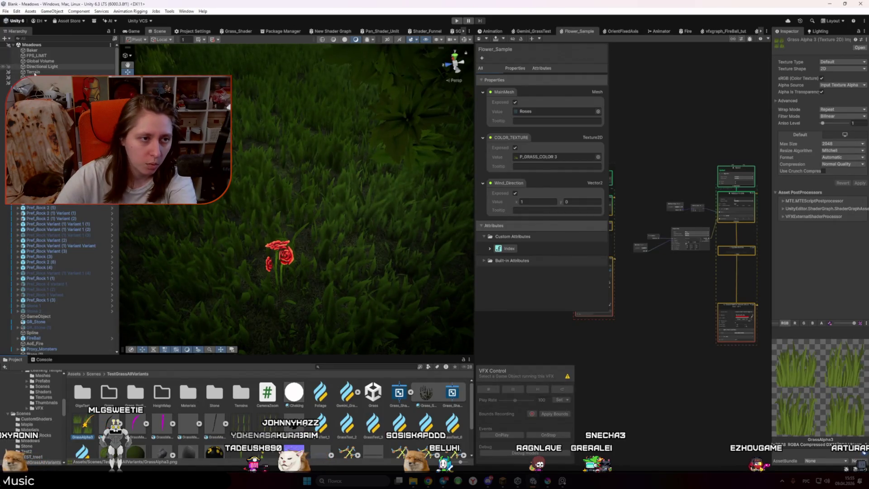
# Select the Global Volume and widen the Inspector to view its Bloom override
pyautogui.click(45, 61)
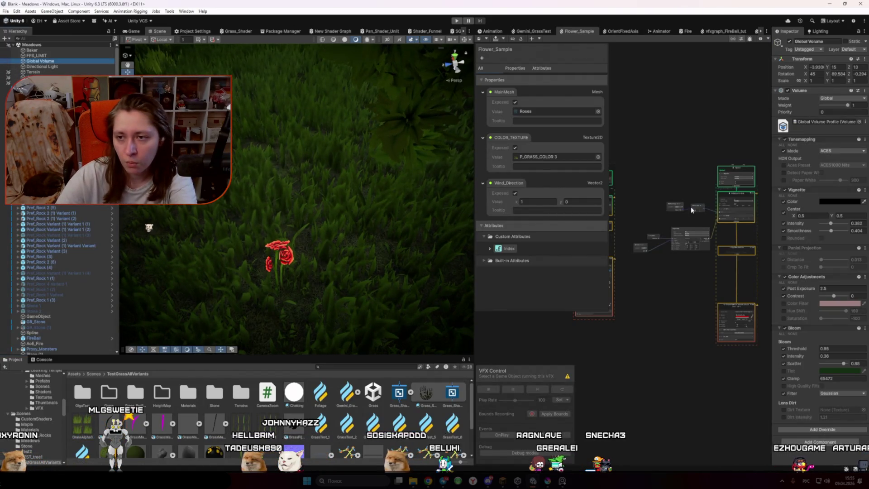
pyautogui.click(677, 206)
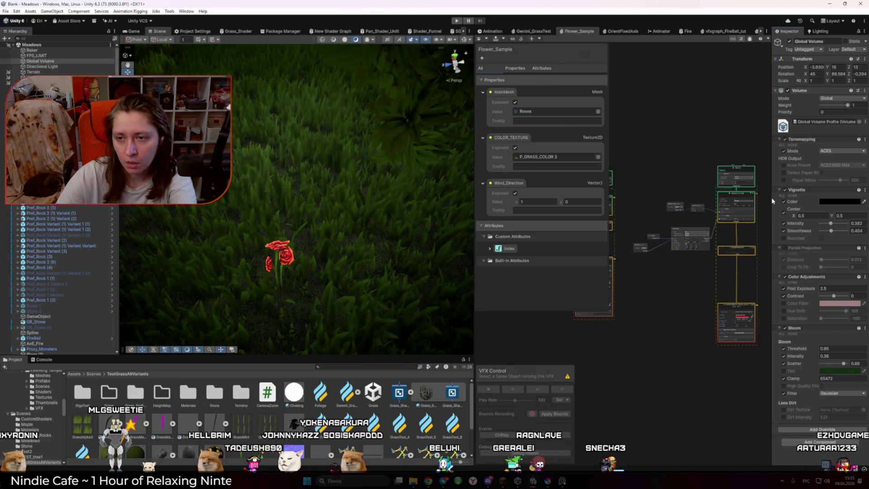
pyautogui.moveTo(771, 195); pyautogui.dragTo(626, 195)
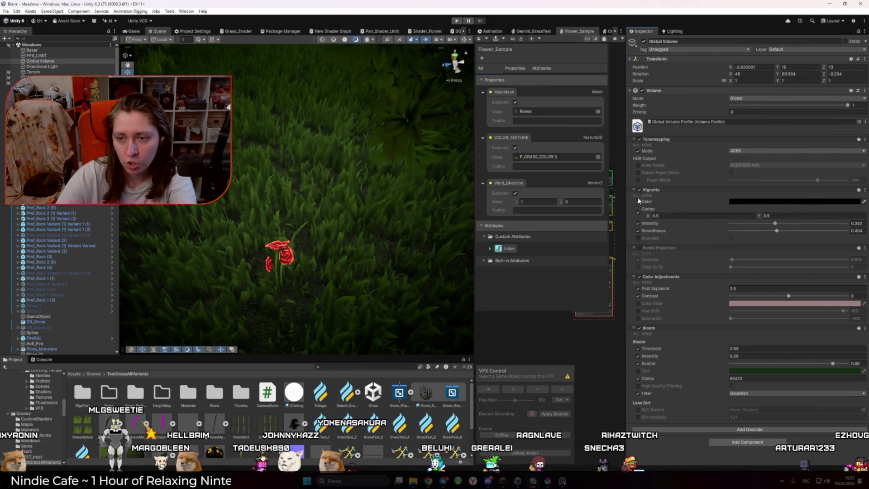
pyautogui.click(865, 330)
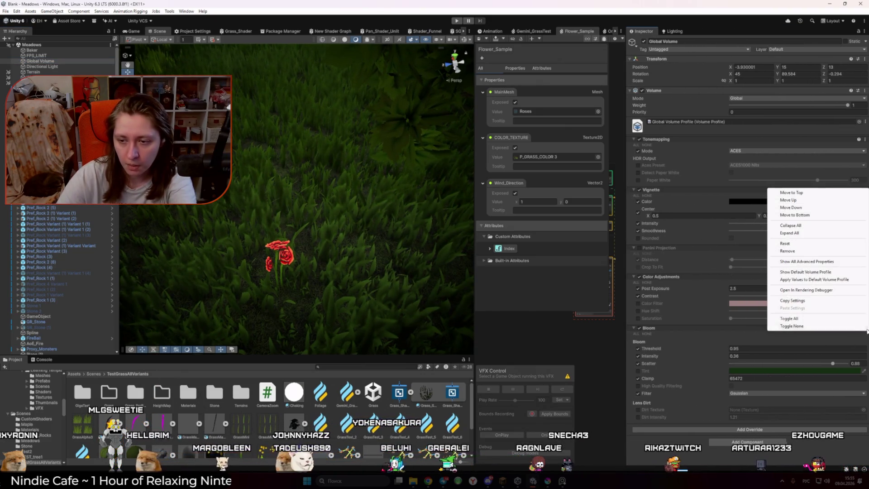
pyautogui.click(793, 243)
pyautogui.hotkey('alt', 'Tab')
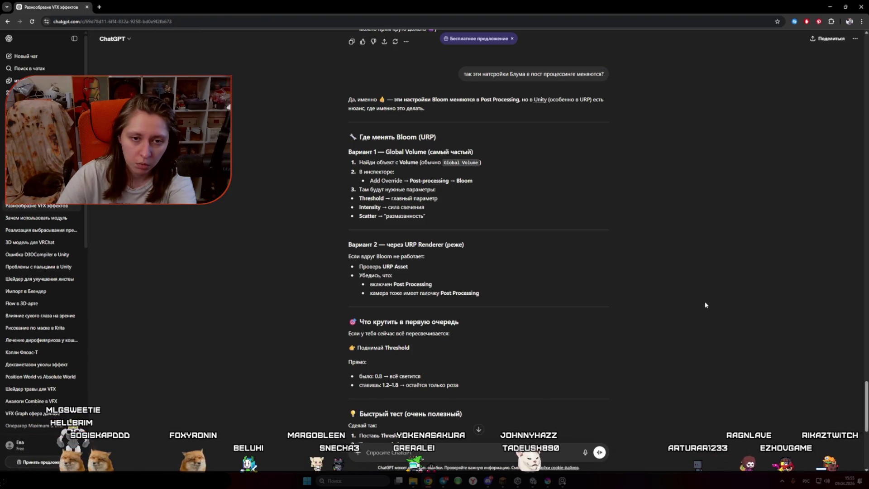
pyautogui.scroll(-2, 704, 304)
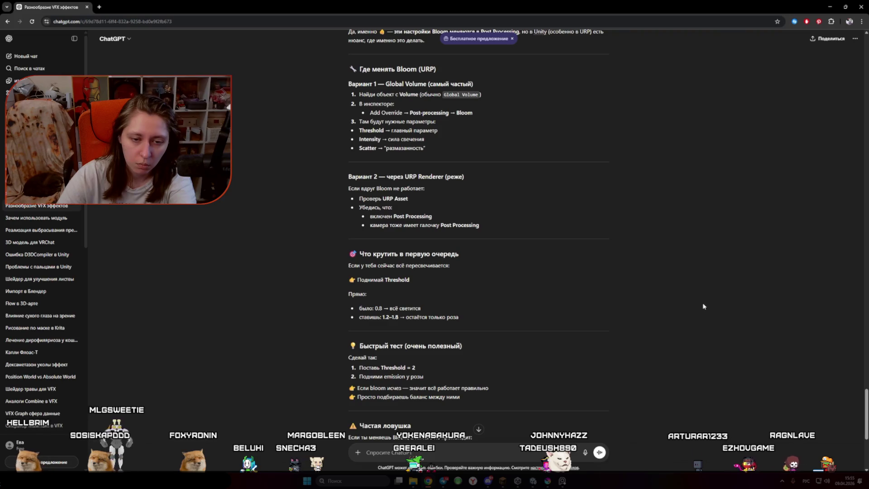
pyautogui.hotkey('alt', 'Tab')
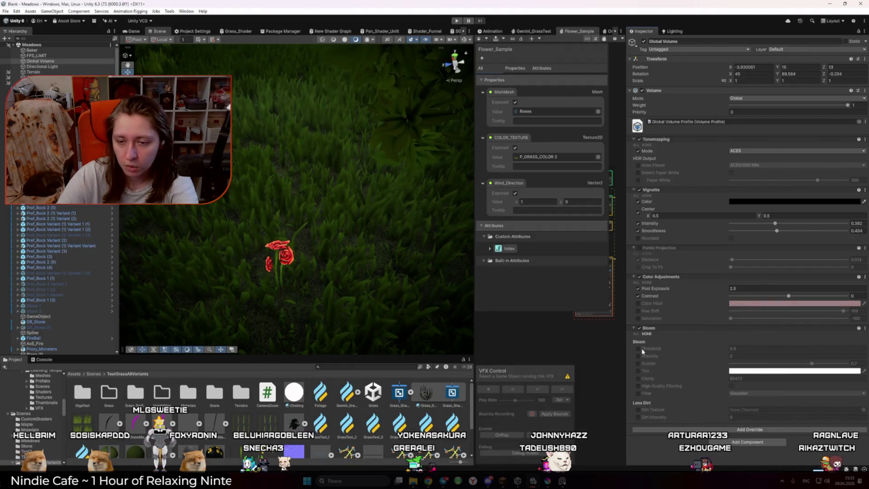
# Set Bloom Threshold to 2 and check the result in the Game view
pyautogui.doubleClick(747, 348)
pyautogui.write('2')
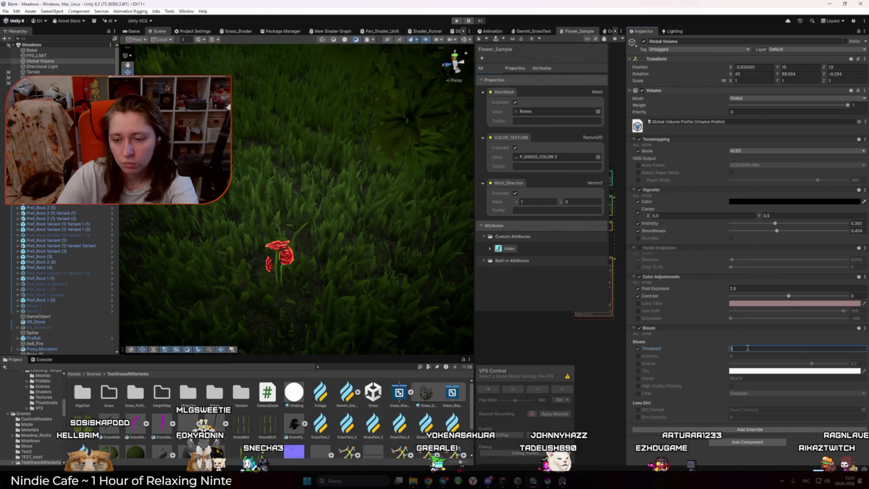
pyautogui.click(134, 31)
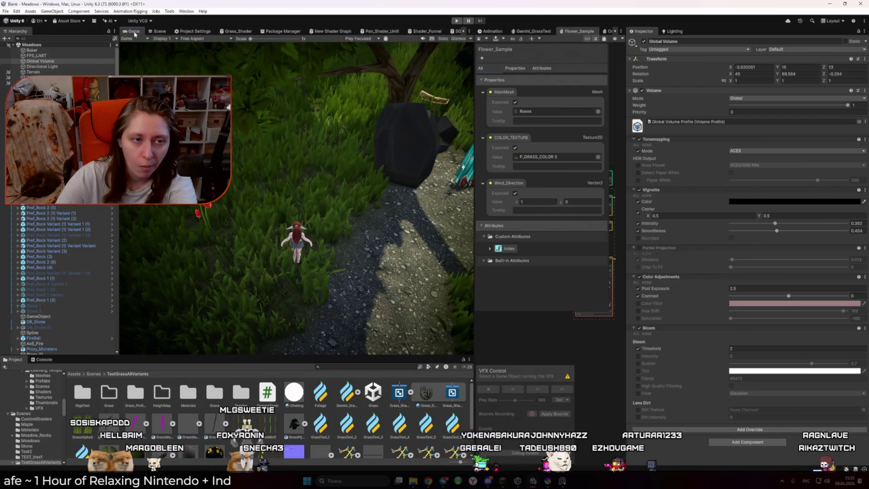
pyautogui.click(158, 31)
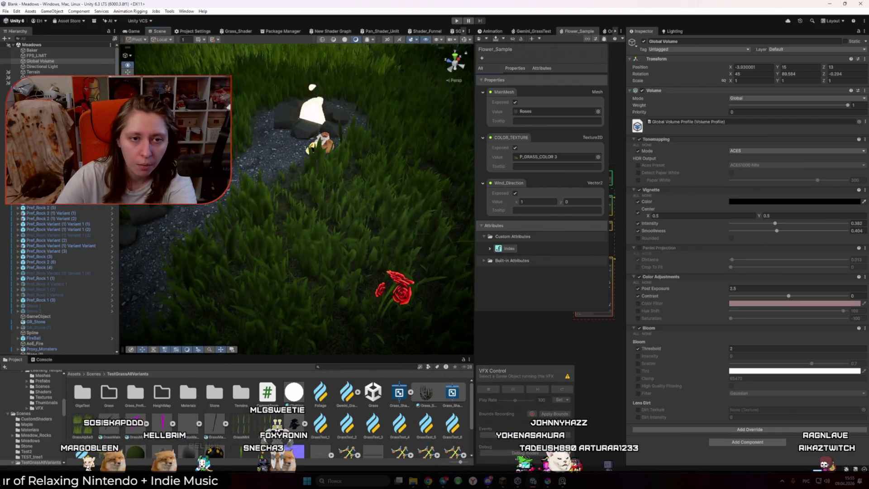
pyautogui.hotkey('alt', 'Tab')
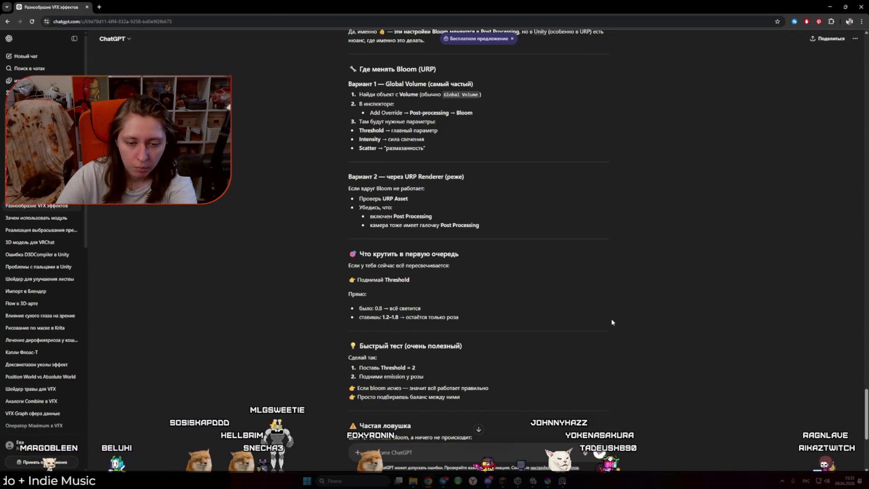
# Review the Bloom troubleshooting tips and confirm the volume's mode stays Global
pyautogui.scroll(-1, 612, 322)
pyautogui.scroll(-2, 612, 322)
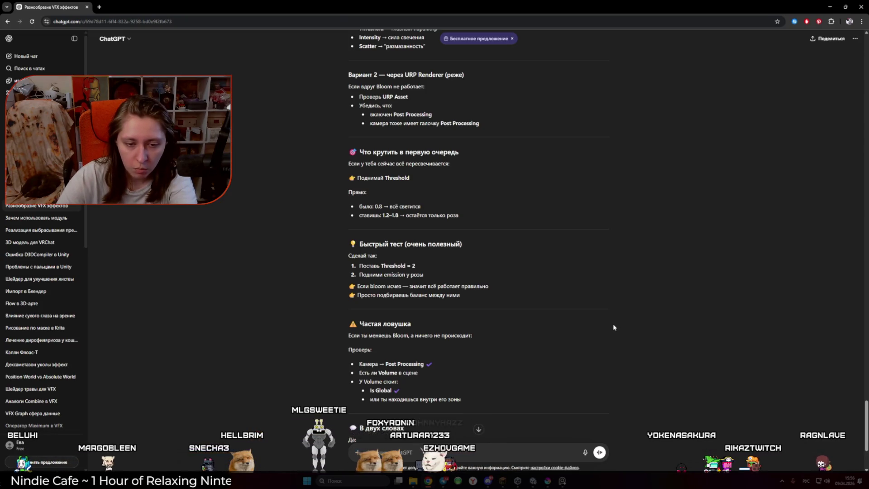
pyautogui.hotkey('alt', 'Tab')
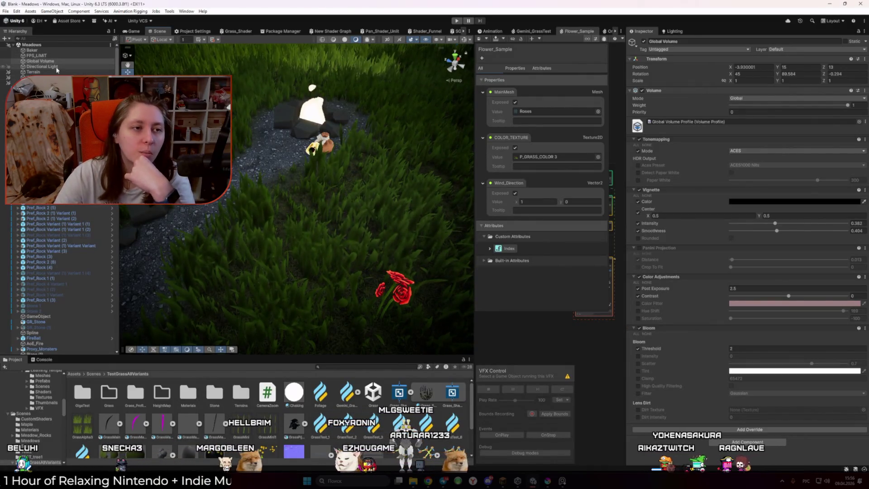
pyautogui.hotkey('alt', 'Tab')
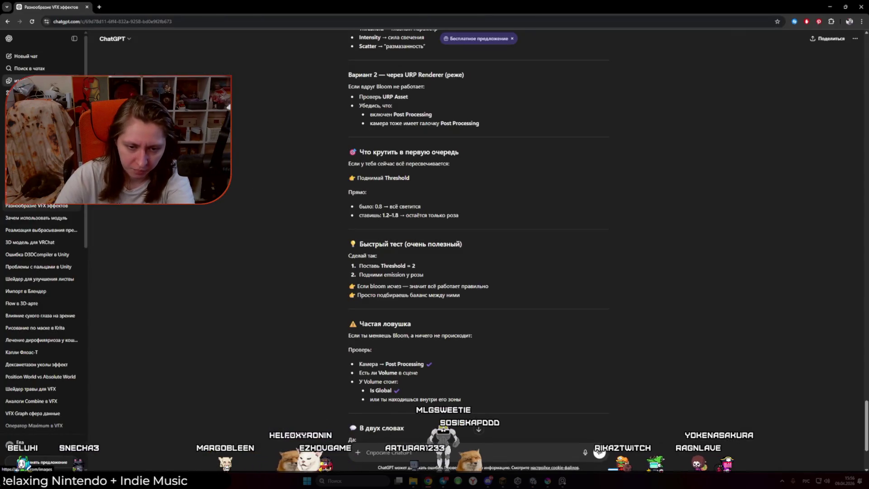
pyautogui.hotkey('alt', 'Tab')
pyautogui.hotkey('alt', 'Tab')
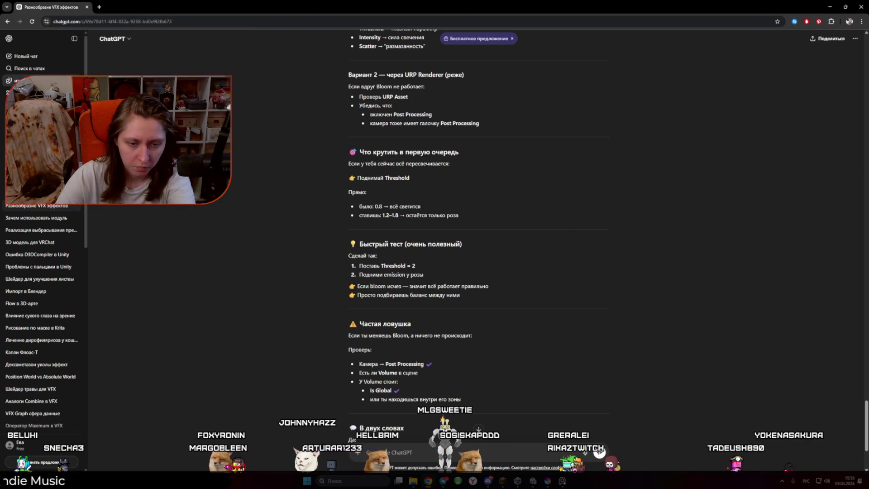
pyautogui.hotkey('alt', 'Tab')
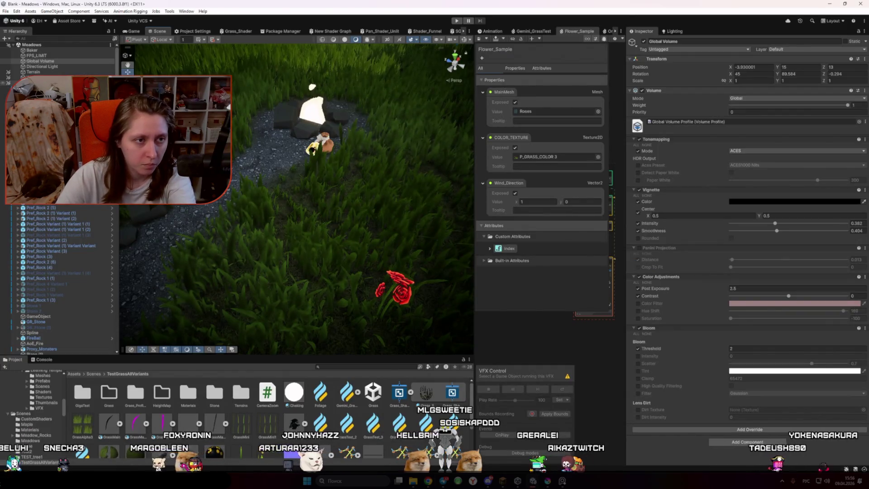
pyautogui.hotkey('alt', 'Tab')
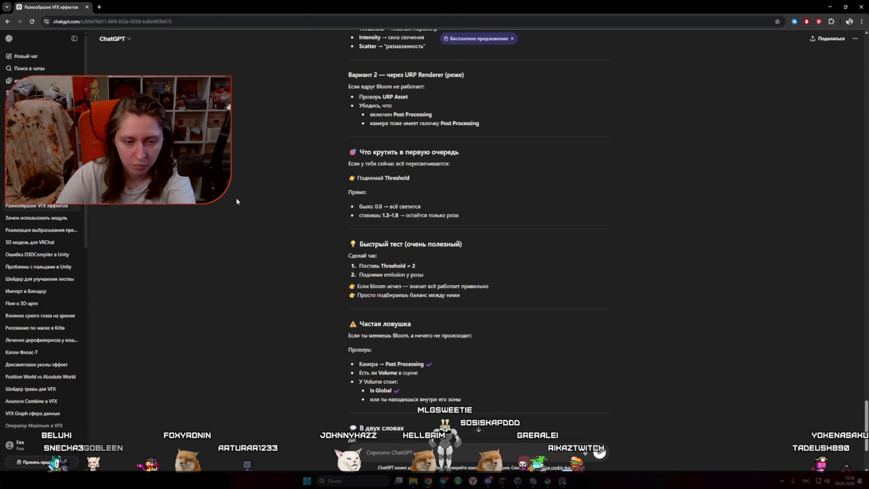
pyautogui.hotkey('alt', 'Tab')
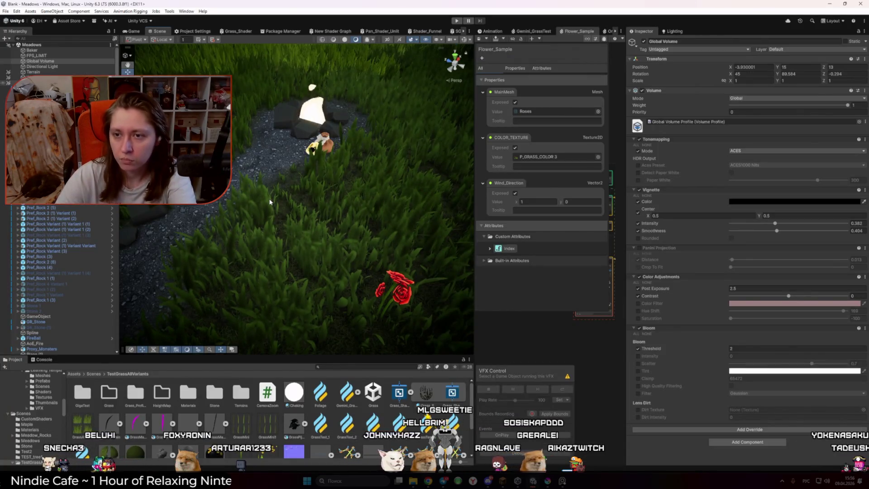
pyautogui.click(736, 102)
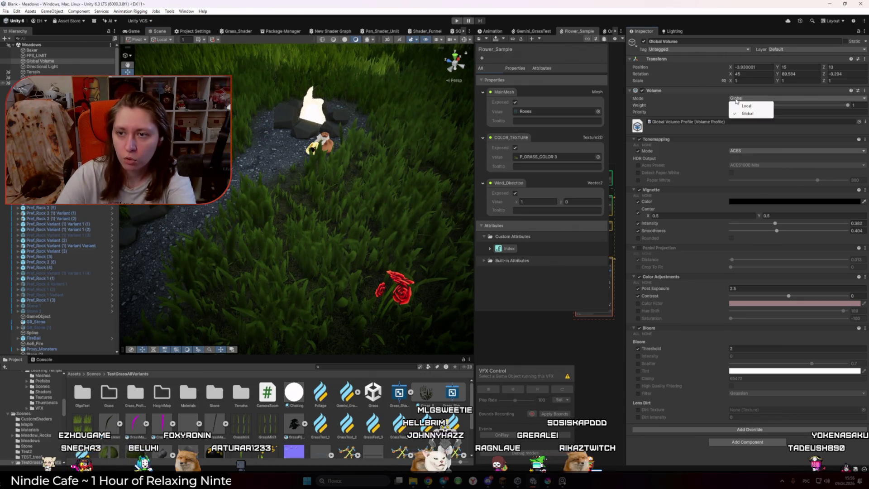
pyautogui.click(582, 349)
# Untick the Bloom Filter override and tick the Bloom Intensity override
pyautogui.hotkey('alt', 'Tab')
pyautogui.hotkey('alt', 'Tab')
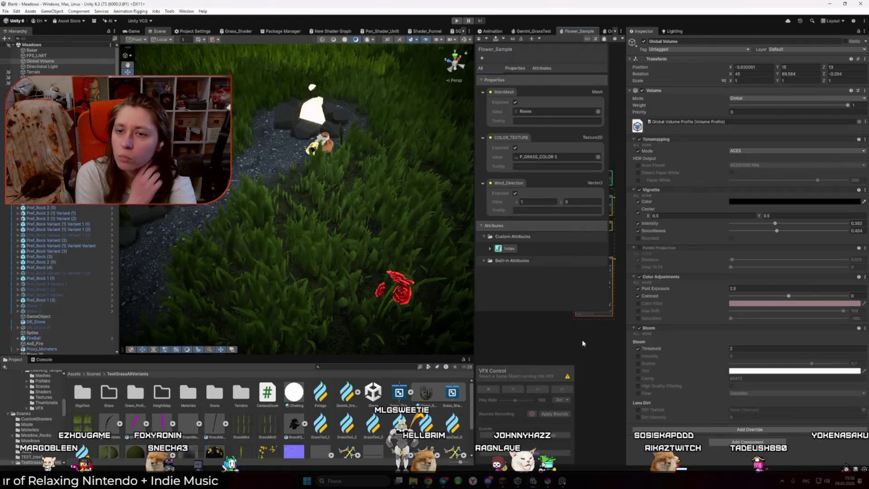
pyautogui.hotkey('alt', 'Tab')
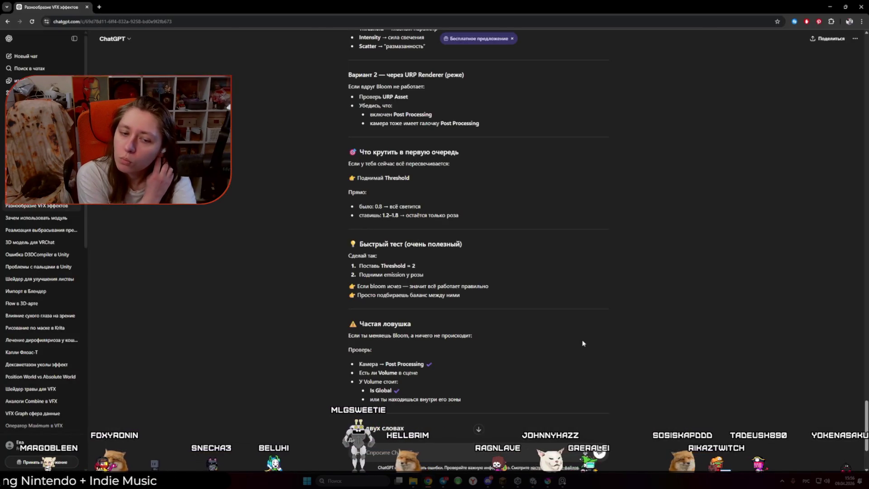
pyautogui.scroll(-2, 584, 343)
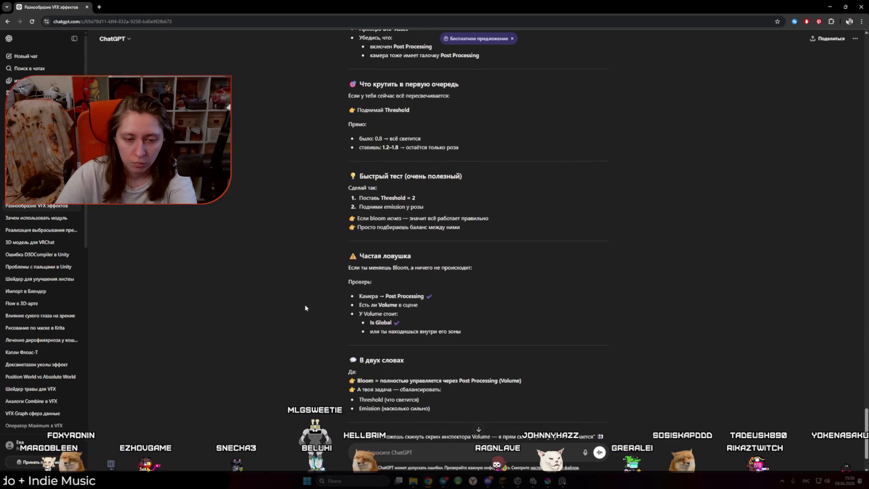
pyautogui.scroll(7, 305, 308)
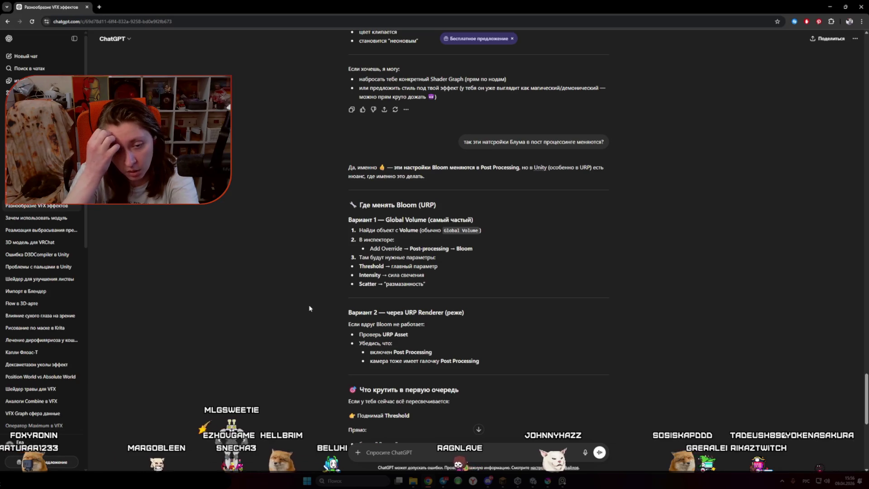
pyautogui.scroll(7, 314, 308)
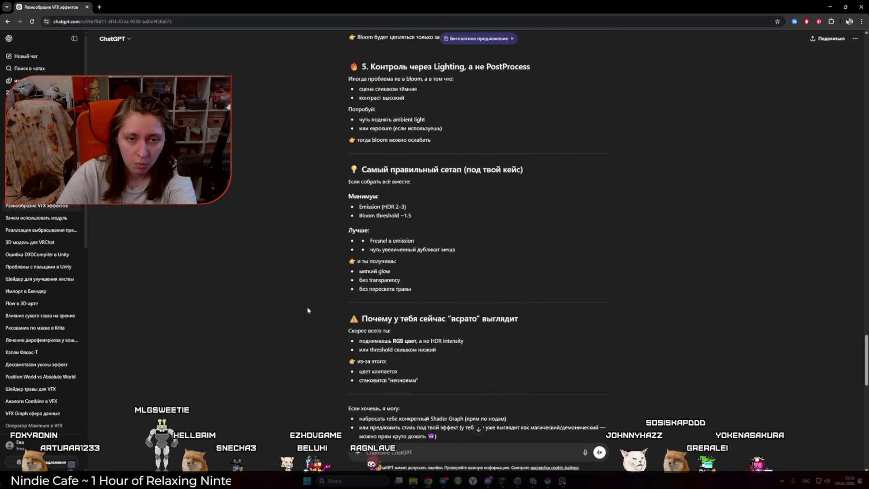
pyautogui.hotkey('alt', 'Tab')
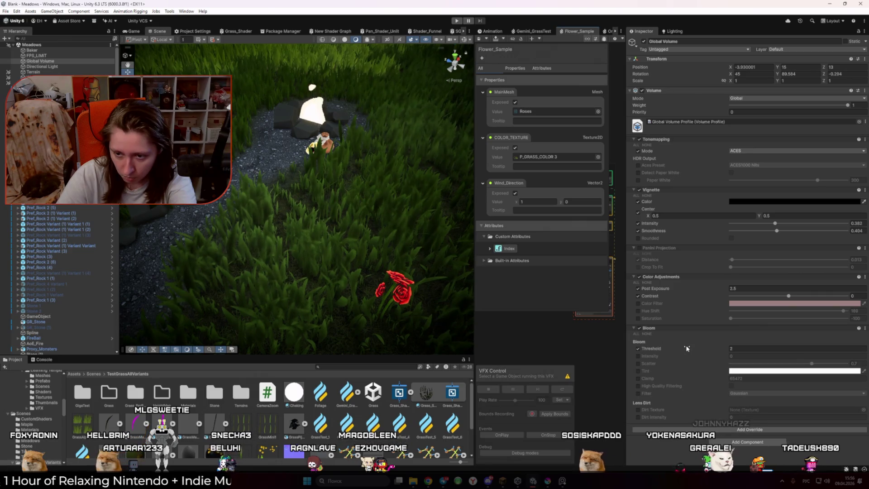
pyautogui.hotkey('alt', 'Tab')
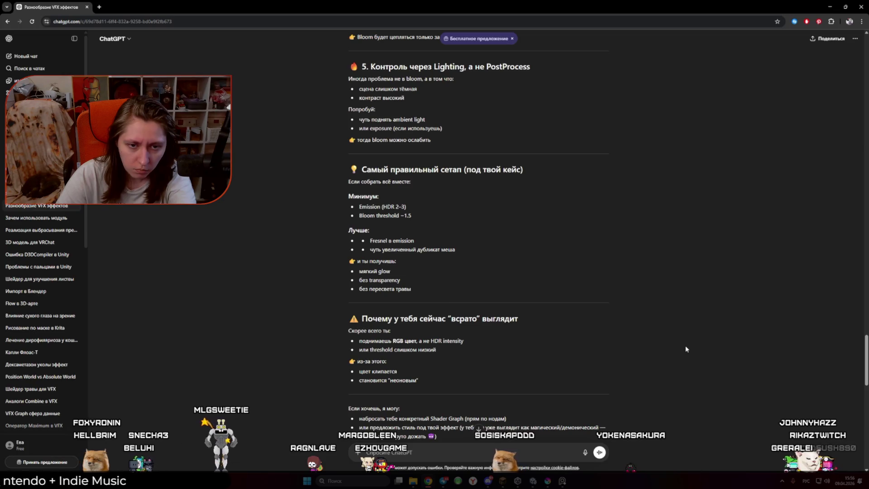
pyautogui.hotkey('alt', 'Tab')
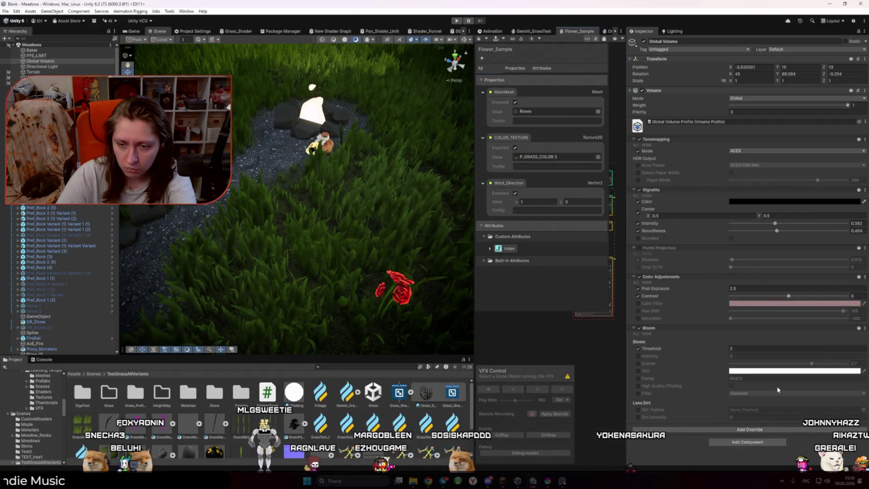
pyautogui.click(737, 393)
pyautogui.click(638, 392)
pyautogui.click(638, 356)
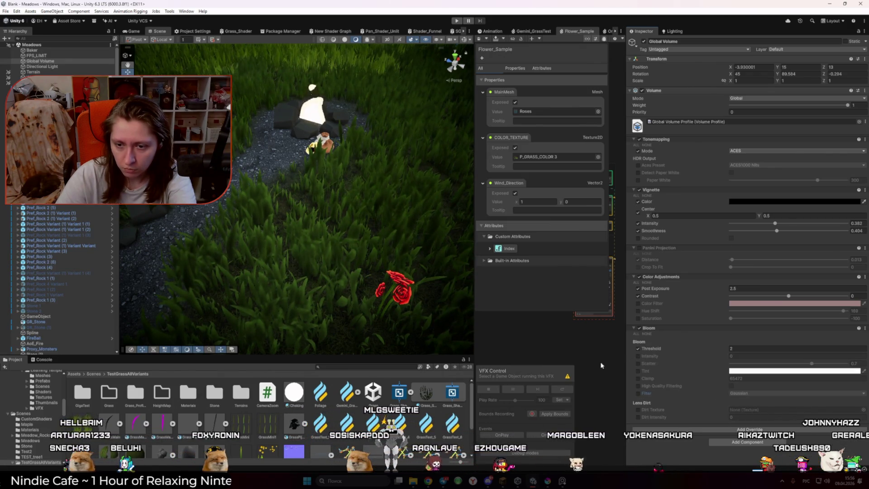
# Show the Game view and widen the Flower_Sample VFX graph beside it
pyautogui.hotkey('alt', 'Tab')
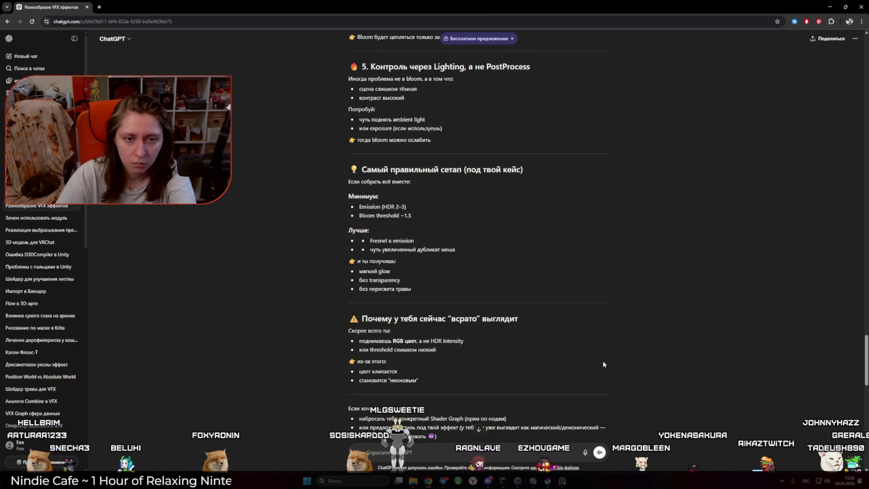
pyautogui.hotkey('alt', 'Tab')
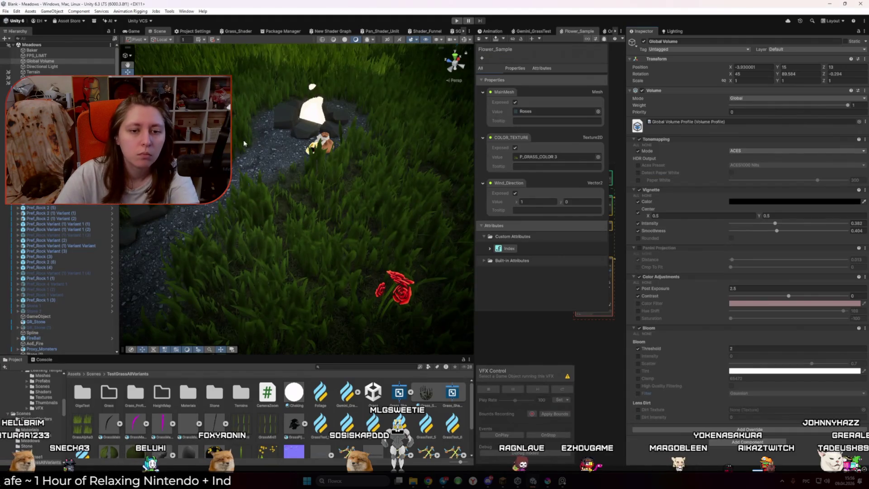
pyautogui.click(134, 32)
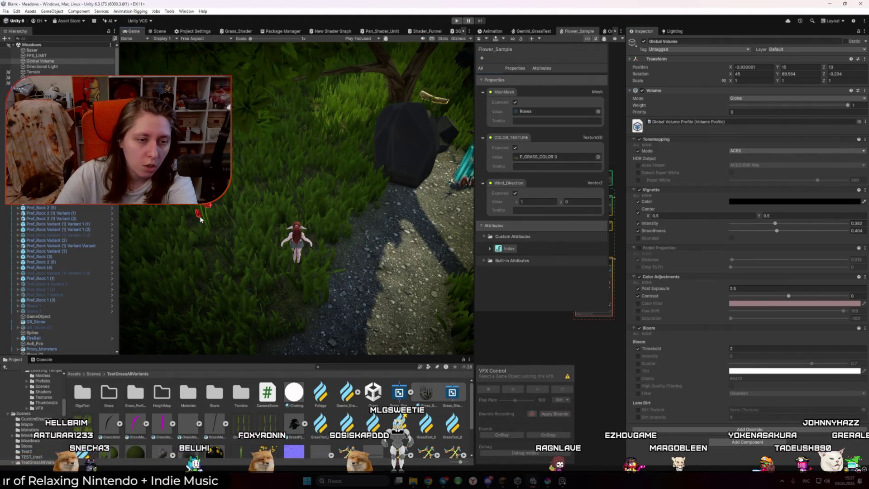
pyautogui.moveTo(474, 271); pyautogui.dragTo(348, 272)
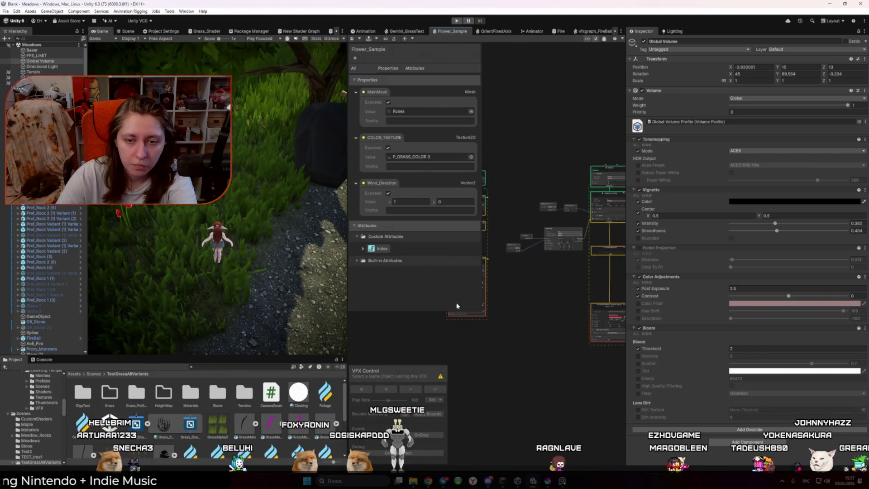
# Raise the rose output's HDR red colour to intensity 5
pyautogui.scroll(-3, 527, 298)
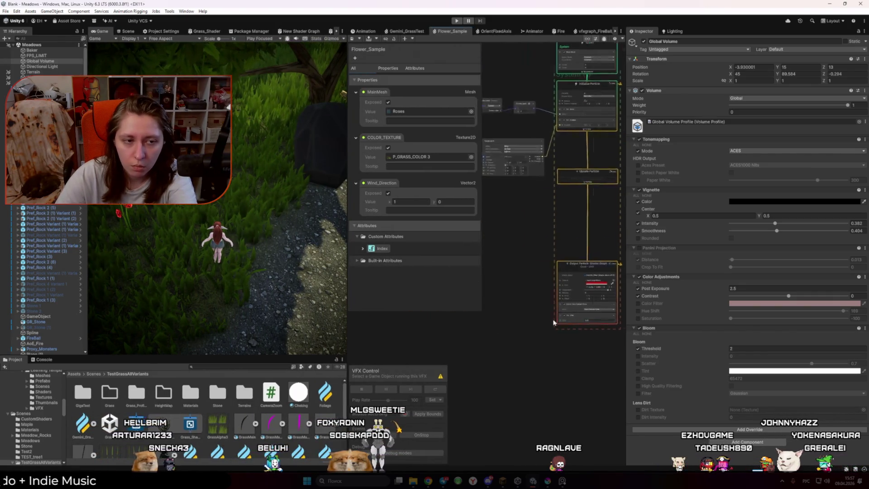
pyautogui.scroll(3, 527, 297)
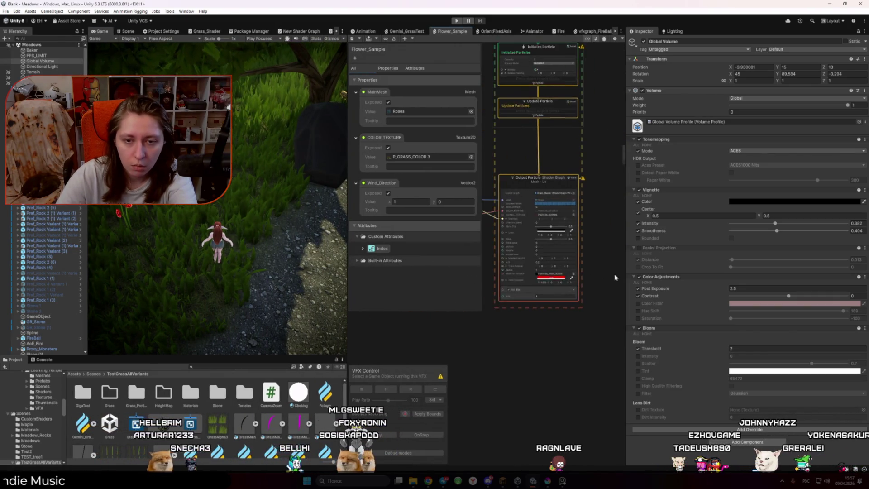
pyautogui.click(551, 277)
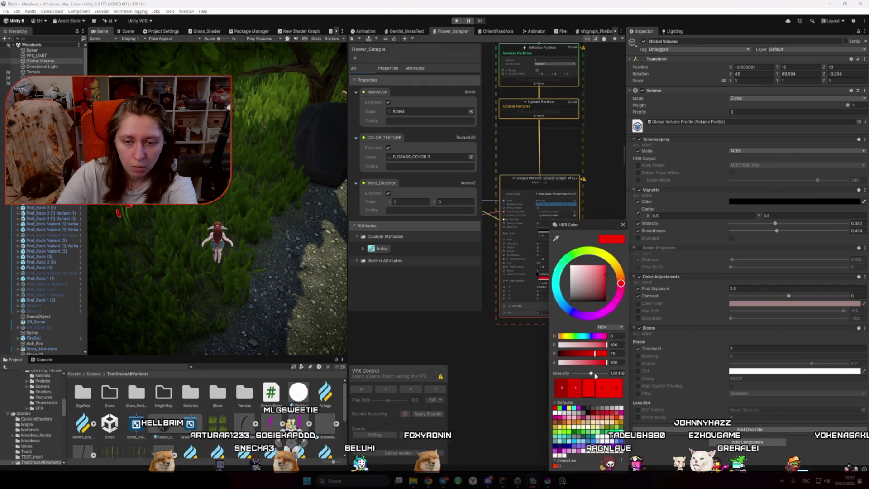
pyautogui.write('5')
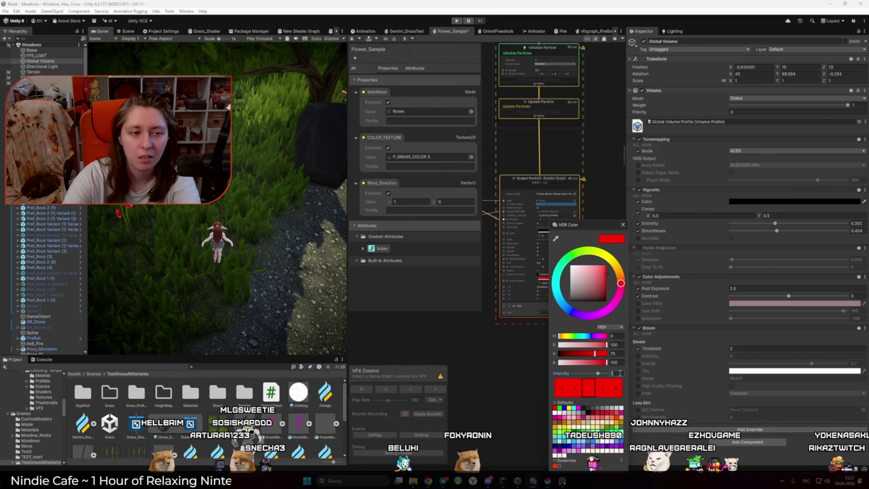
pyautogui.click(547, 388)
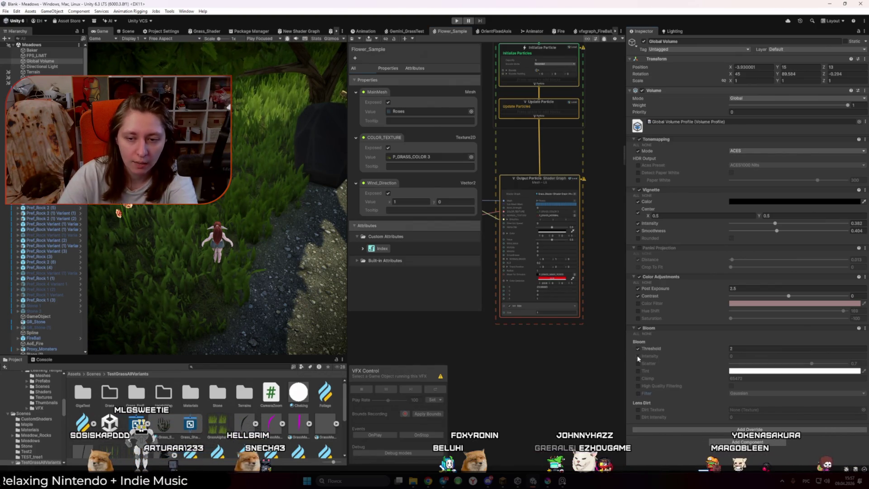
# Adjust Bloom intensity, set Threshold to 2 and enable the Scatter override
pyautogui.moveTo(760, 362); pyautogui.dragTo(818, 363)
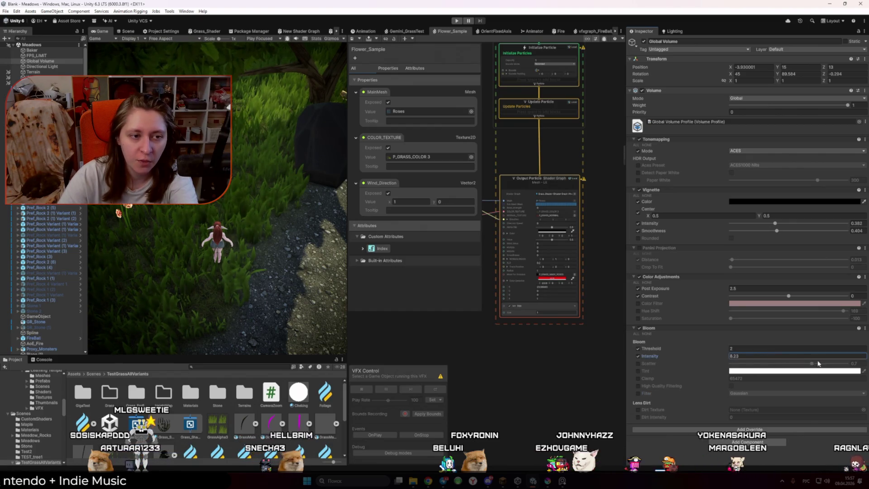
pyautogui.moveTo(727, 348); pyautogui.dragTo(730, 352)
pyautogui.press('BackSpace')
pyautogui.press('BackSpace')
pyautogui.press('BackSpace')
pyautogui.write('2')
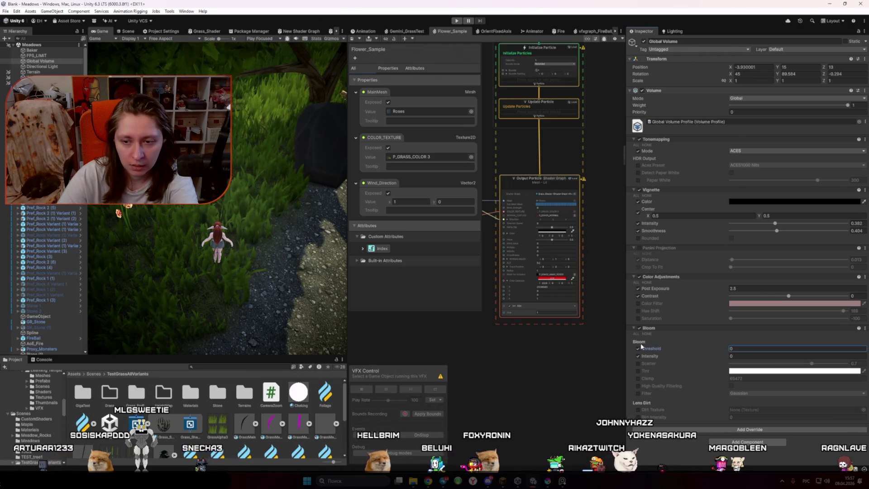
pyautogui.click(638, 363)
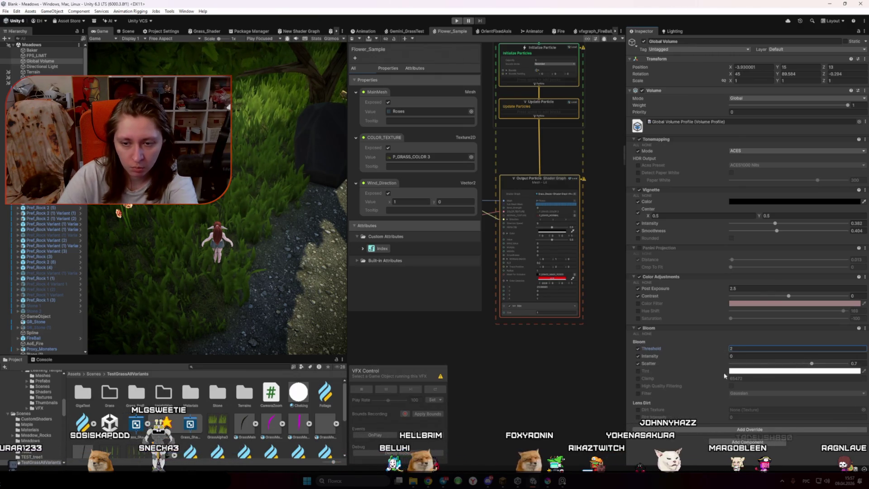
# Start a ChatGPT message 'Дай мне фул настройки:' asking for full Bloom settings
pyautogui.hotkey('alt', 'Tab')
pyautogui.write('Дай мне фул настройки:')
pyautogui.hotkey('alt', 'shift')
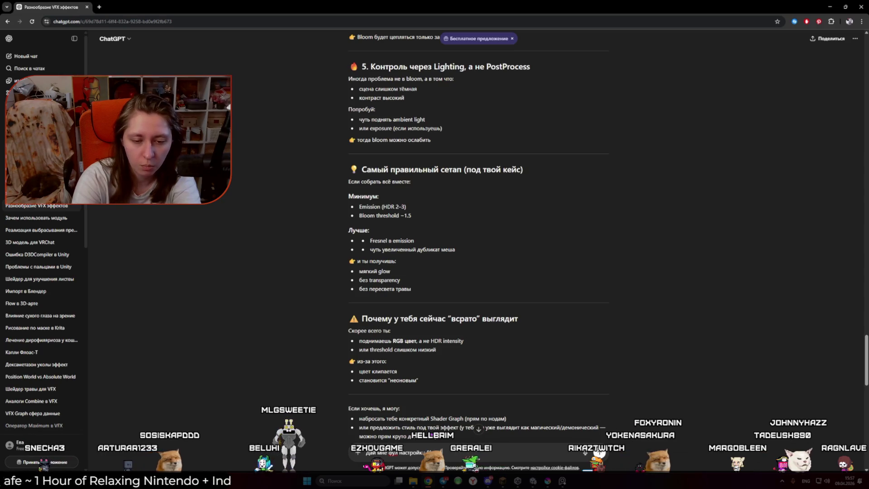
# Send the request and read the URP Bloom preset: Intensity 0.6–1.0, Threshold 1.4–1.8, Scatter 0.6–0.7
pyautogui.hotkey('alt', 'Tab')
pyautogui.hotkey('alt', 'Tab')
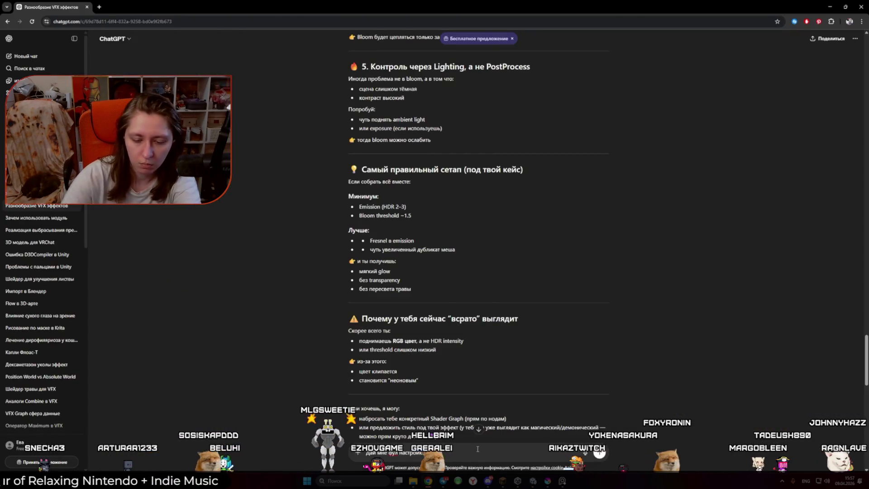
pyautogui.press('Return')
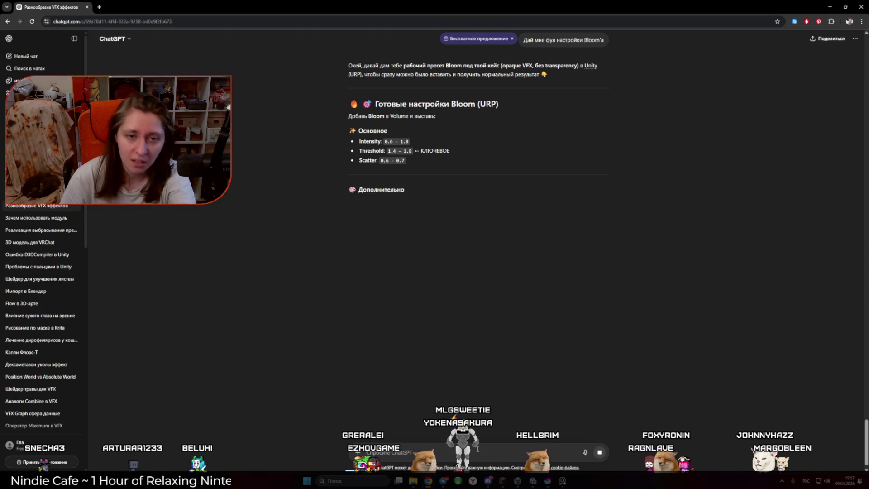
pyautogui.hotkey('alt', 'Tab')
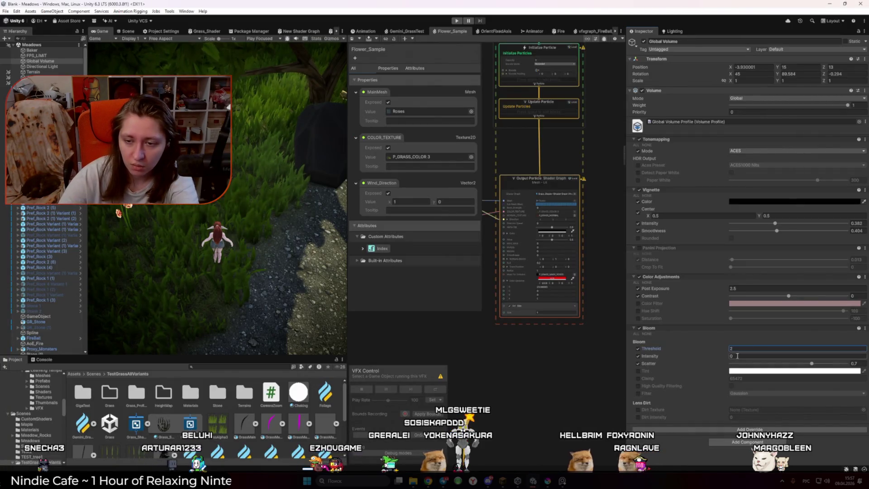
pyautogui.hotkey('alt', 'Tab')
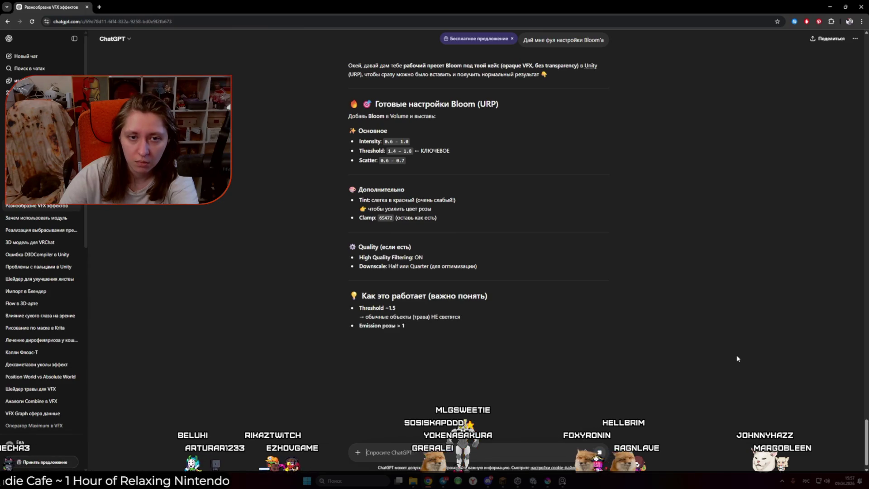
# Compare against ChatGPT's preset and set the Bloom Tint to light red FF5858
pyautogui.hotkey('alt', 'Tab')
pyautogui.click(748, 350)
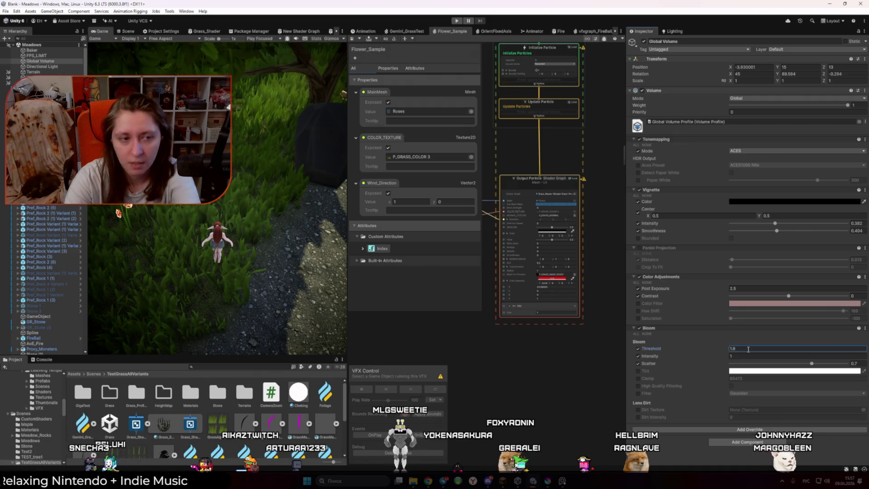
pyautogui.hotkey('alt', 'Tab')
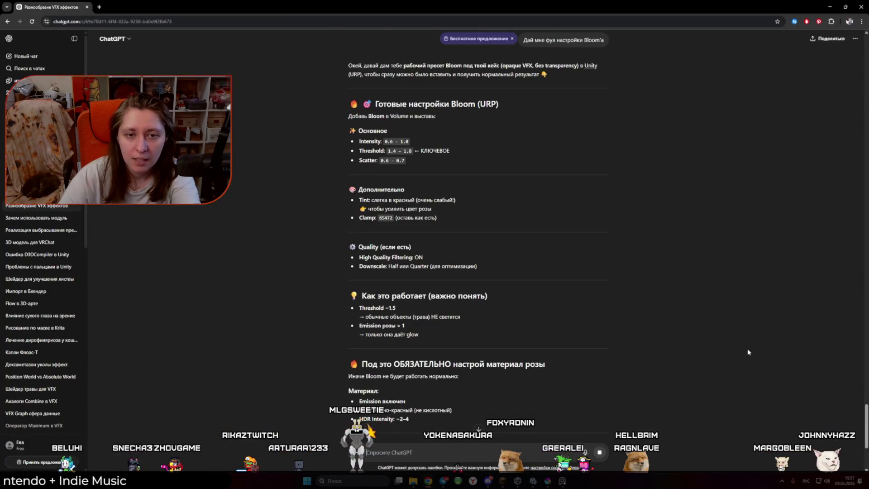
pyautogui.hotkey('alt', 'Tab')
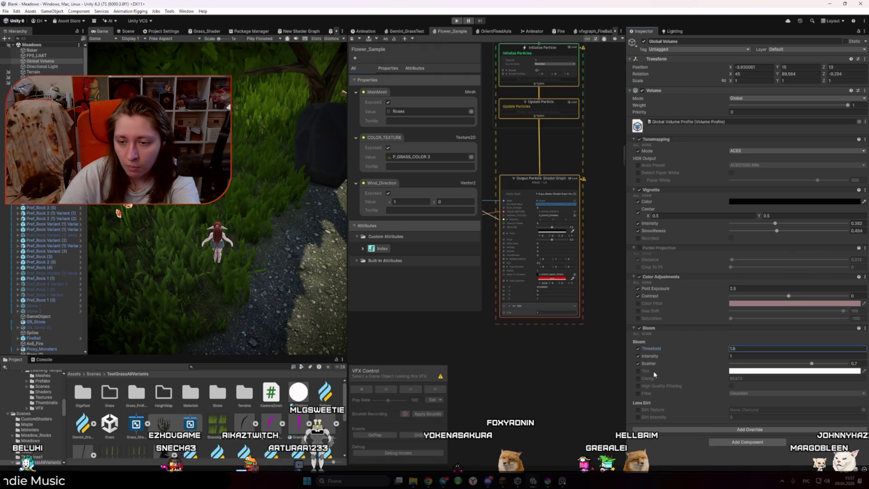
pyautogui.hotkey('alt', 'Tab')
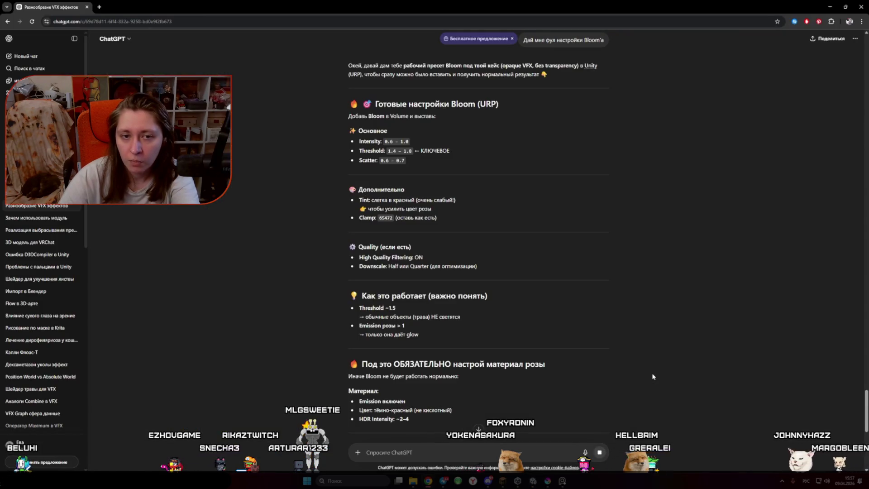
pyautogui.hotkey('alt', 'Tab')
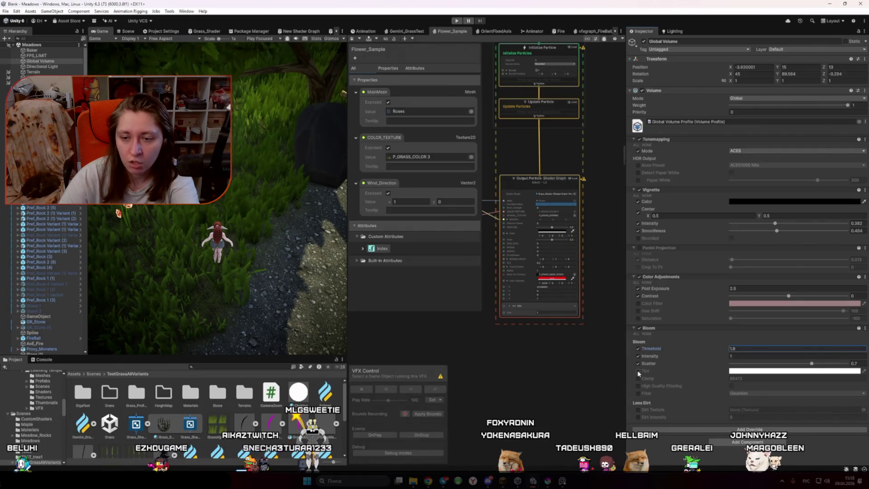
pyautogui.click(736, 371)
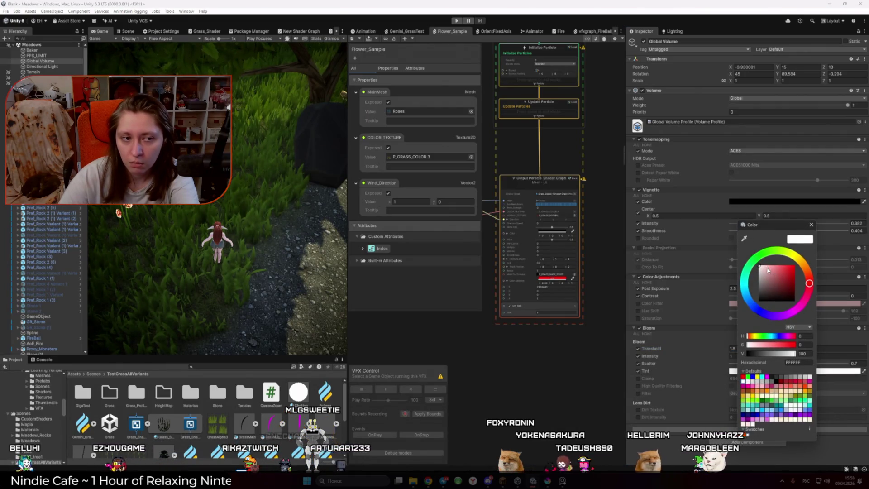
pyautogui.moveTo(767, 270); pyautogui.dragTo(784, 264)
pyautogui.click(811, 224)
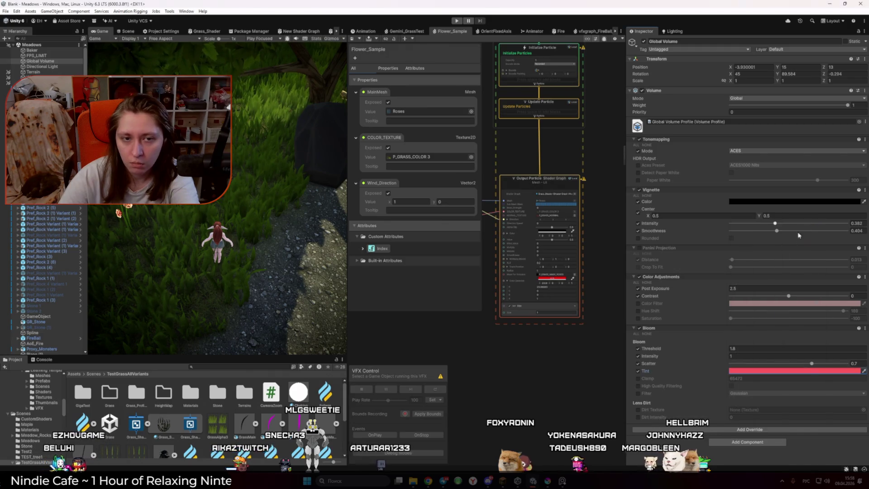
# Enable the Bloom Clamp and Filter overrides, keeping the Gaussian filter
pyautogui.hotkey('alt', 'Tab')
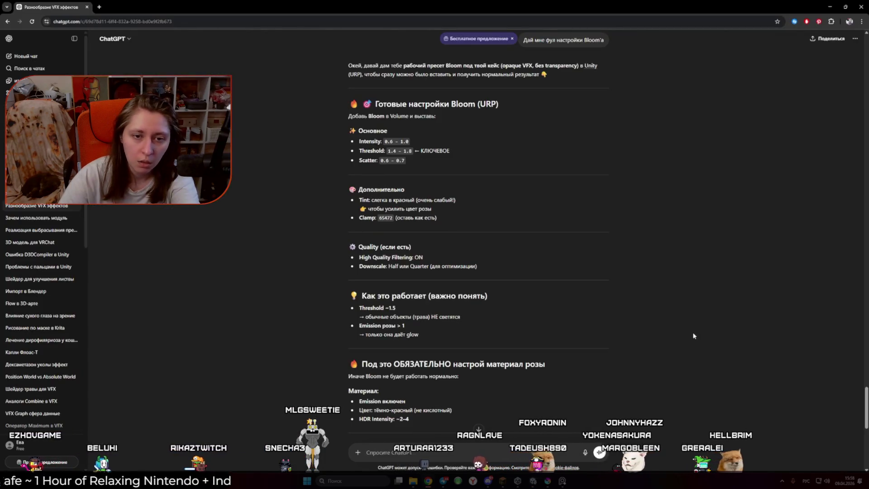
pyautogui.hotkey('alt', 'Tab')
pyautogui.click(638, 378)
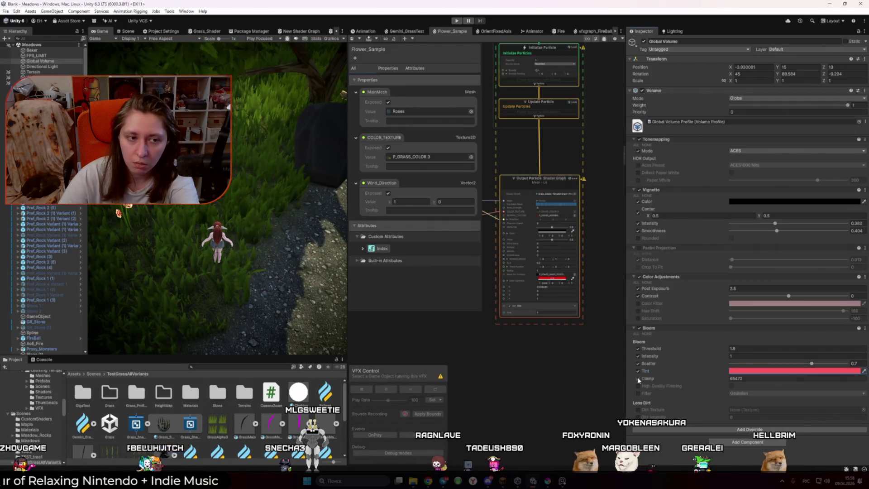
pyautogui.hotkey('alt', 'Tab')
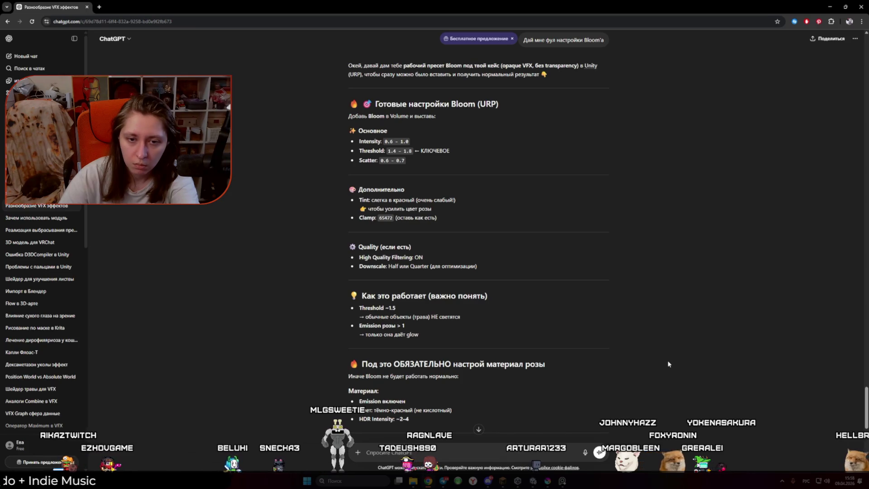
pyautogui.hotkey('alt', 'Tab')
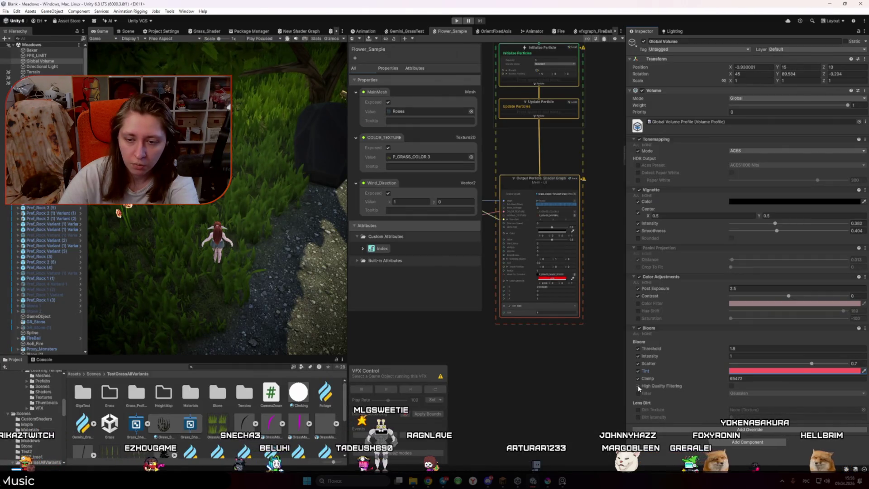
pyautogui.hotkey('alt', 'Tab')
pyautogui.hotkey('alt', 'Tab')
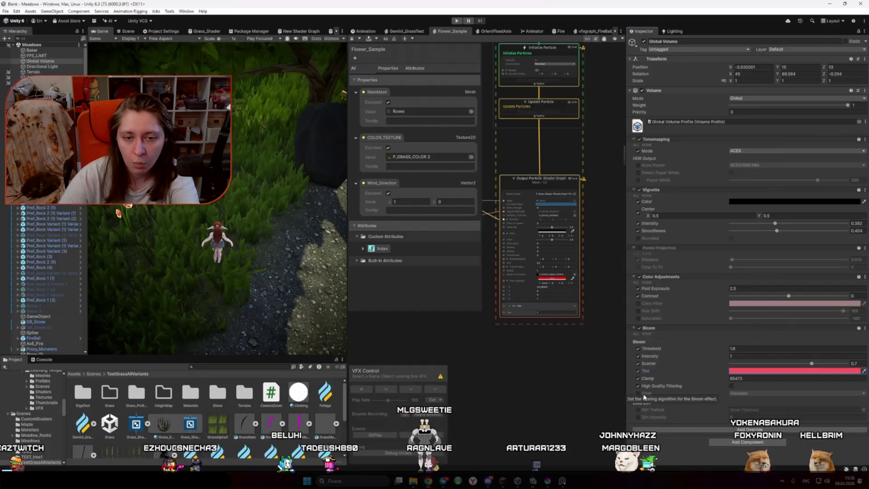
pyautogui.click(637, 393)
pyautogui.click(738, 393)
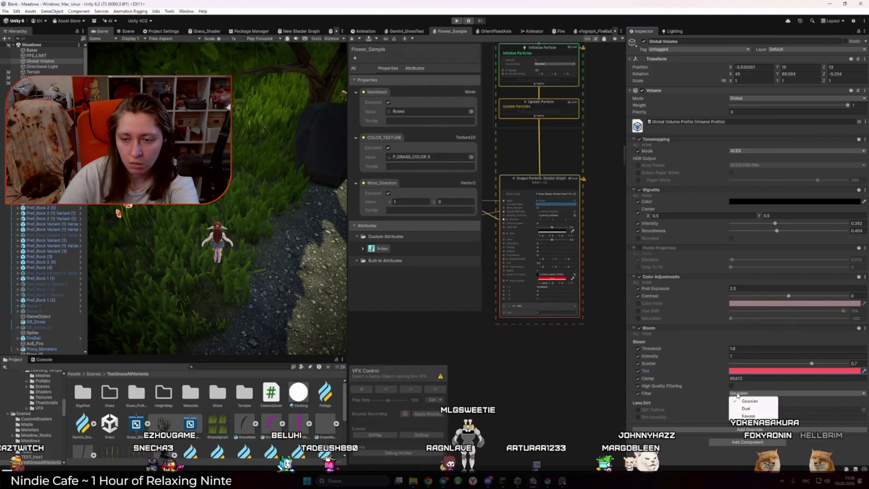
pyautogui.click(749, 400)
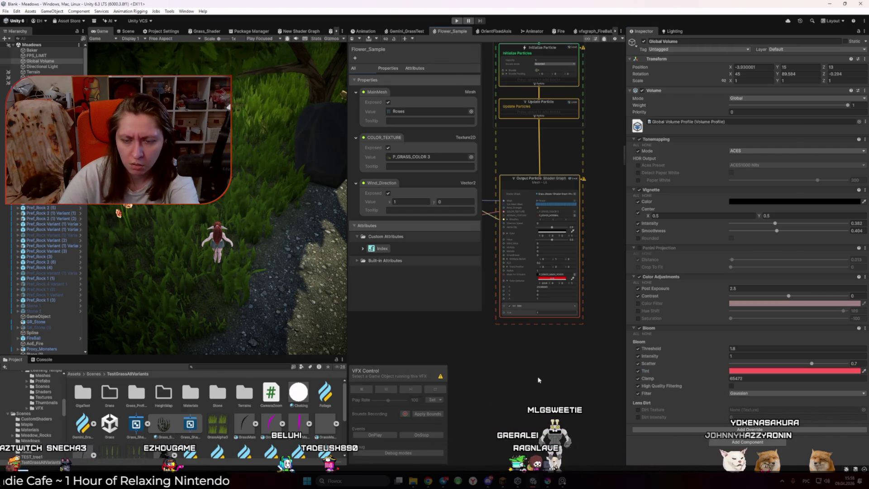
pyautogui.hotkey('alt', 'Tab')
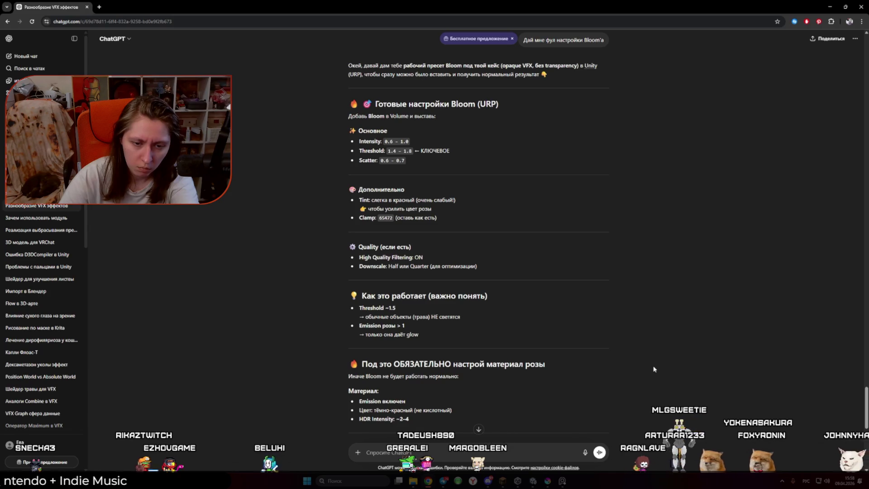
pyautogui.scroll(-1, 653, 369)
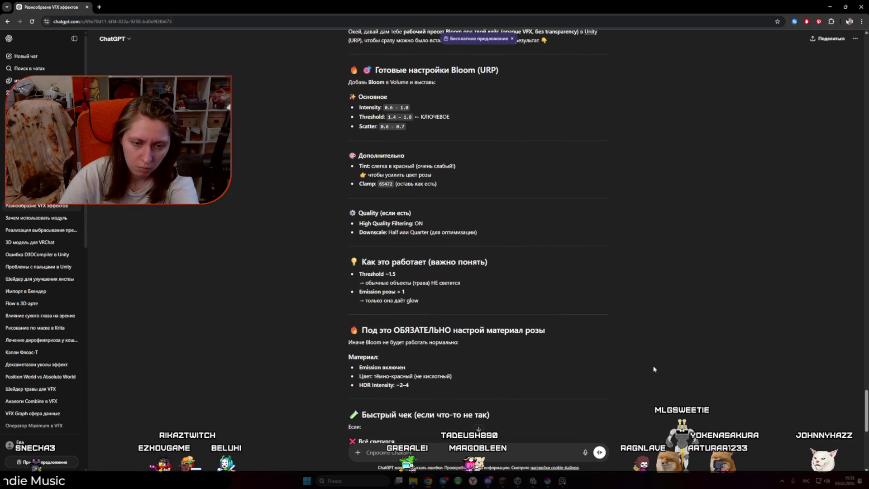
pyautogui.hotkey('alt', 'Tab')
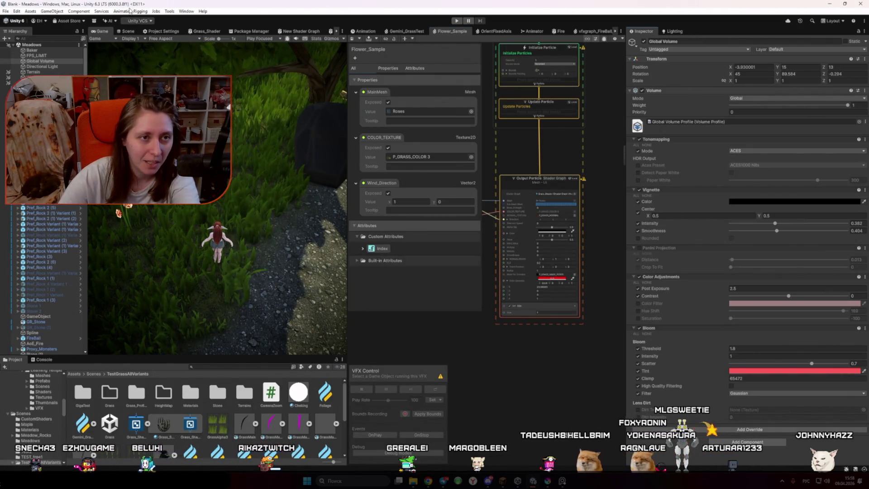
pyautogui.click(131, 31)
pyautogui.moveTo(240, 165)
pyautogui.mouseDown()
pyautogui.moveTo(335, 167)
pyautogui.moveTo(344, 235)
pyautogui.mouseUp()
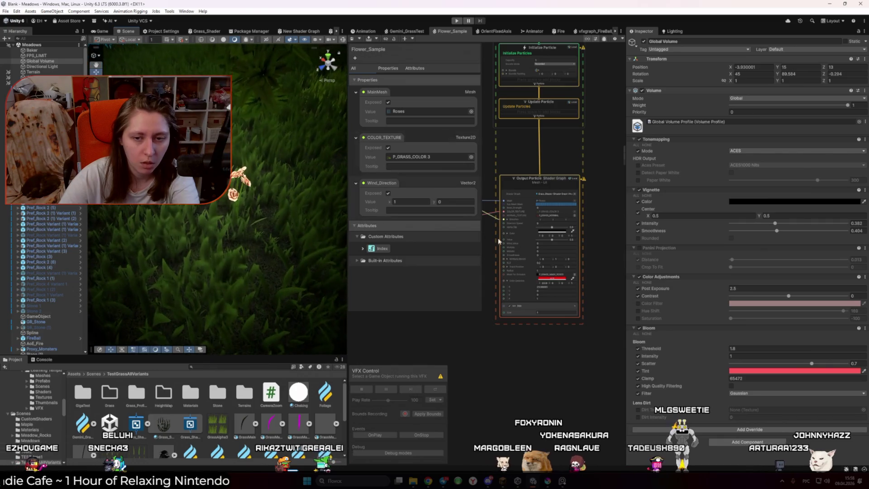
pyautogui.click(552, 279)
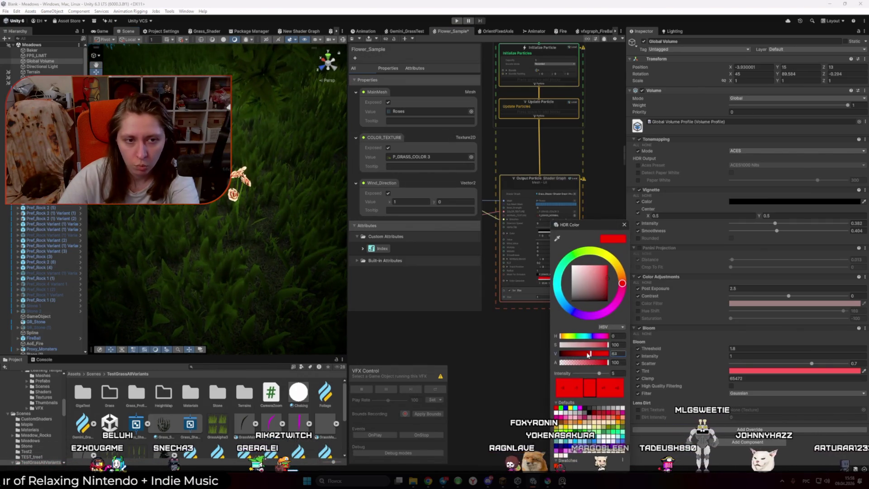
pyautogui.moveTo(608, 353); pyautogui.dragTo(562, 353)
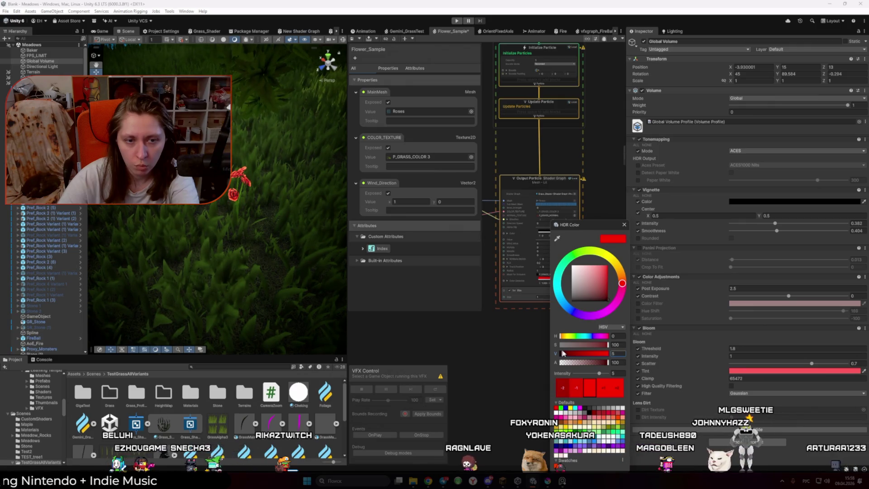
pyautogui.hotkey('alt', 'Tab')
pyautogui.hotkey('alt', 'Tab')
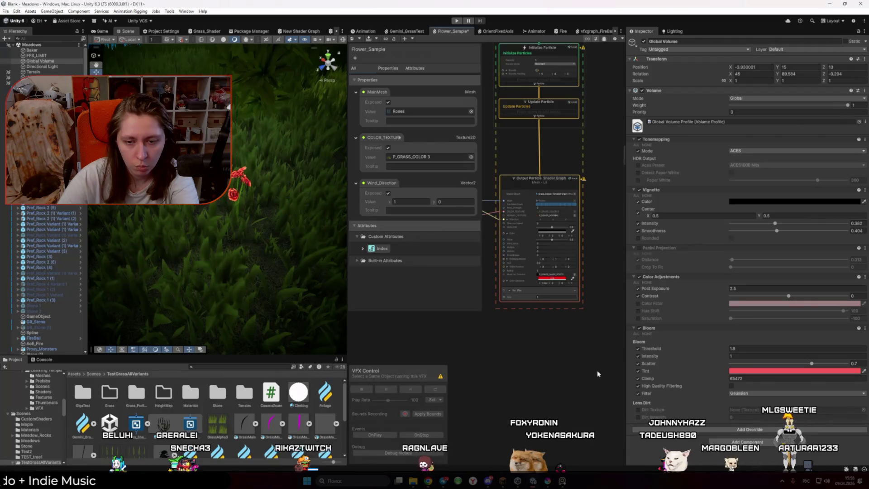
pyautogui.hotkey('ctrl', 'z')
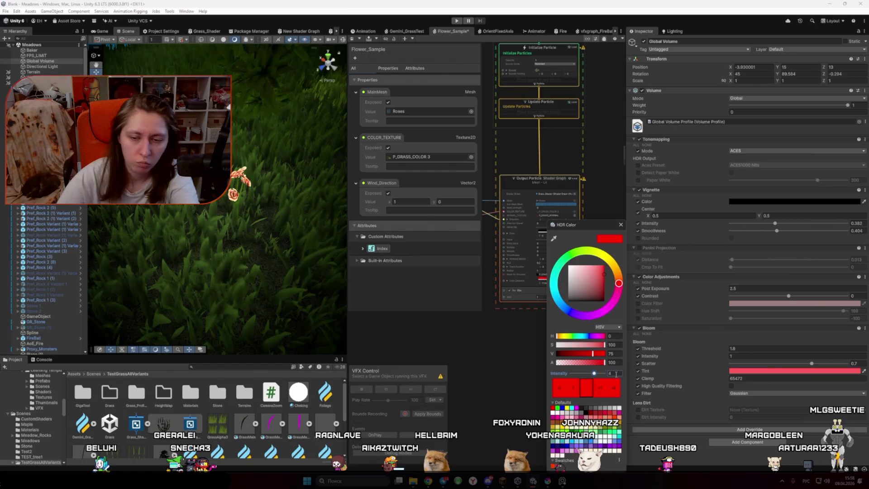
pyautogui.click(519, 359)
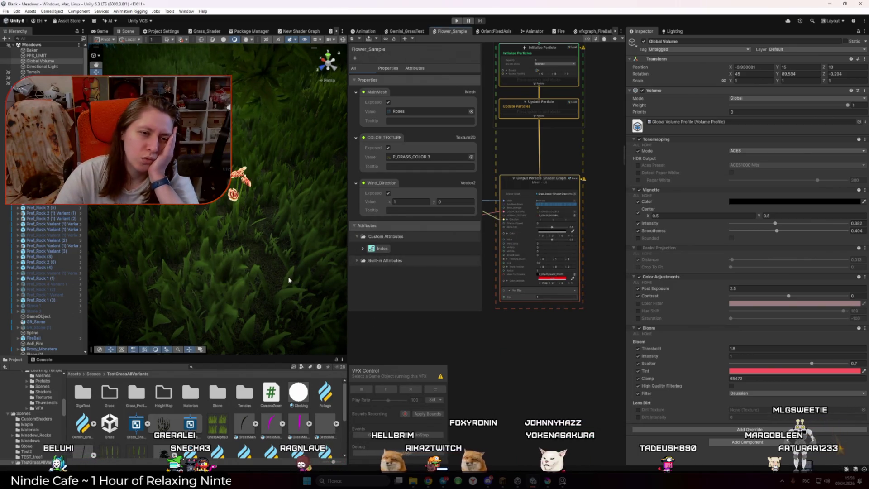
pyautogui.moveTo(347, 278)
pyautogui.mouseDown()
pyautogui.moveTo(462, 279)
pyautogui.moveTo(321, 278)
pyautogui.mouseUp()
pyautogui.click(131, 31)
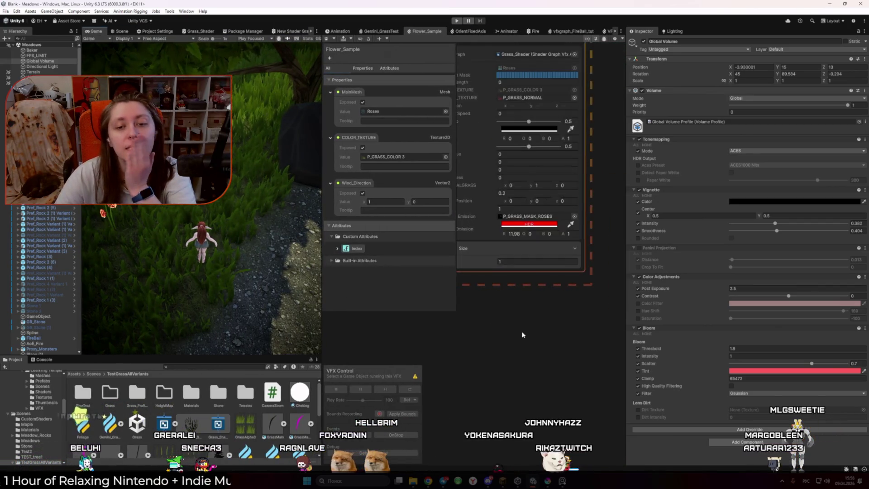
# Open the HDR Color picker on the roses' Color Emission swatch in the Output Particle node
pyautogui.click(556, 266)
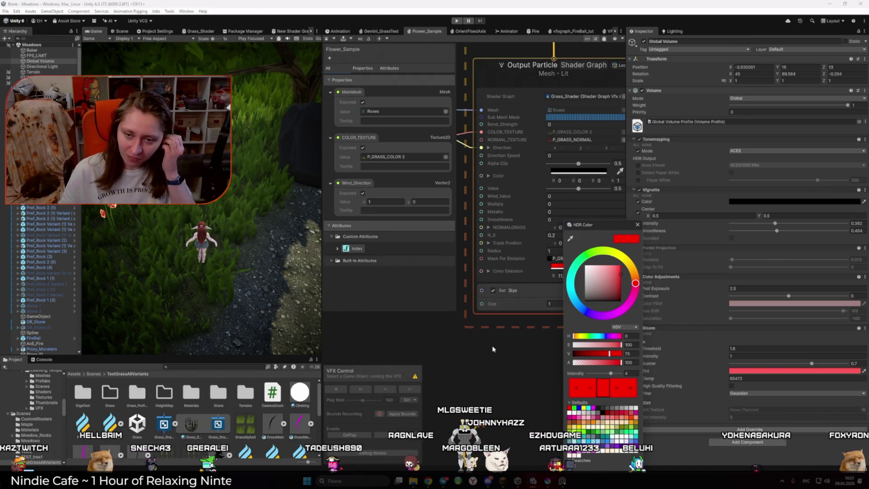
# Close the emission picker, disable the Global Volume override, and toggle Color Adjustments off and back on
pyautogui.click(637, 225)
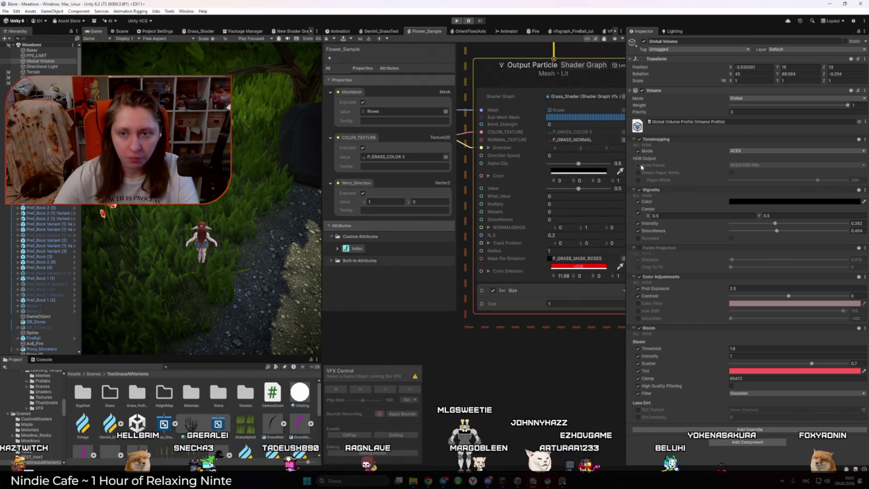
pyautogui.click(642, 91)
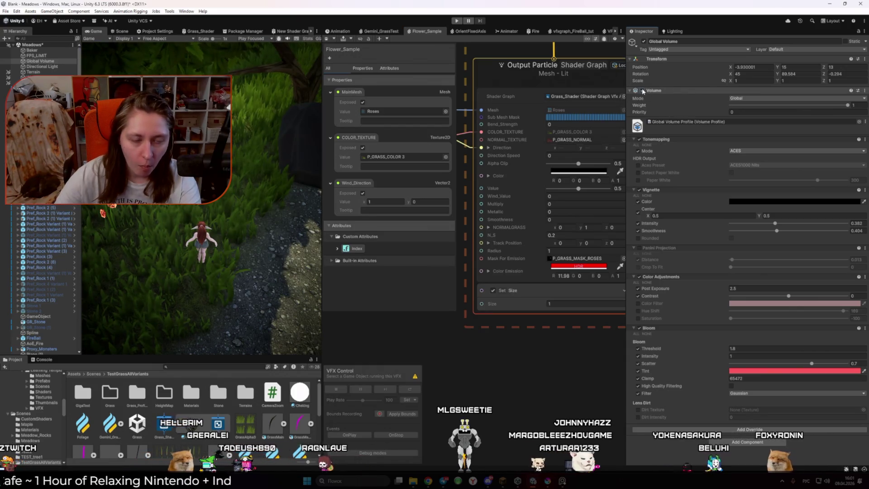
pyautogui.click(639, 276)
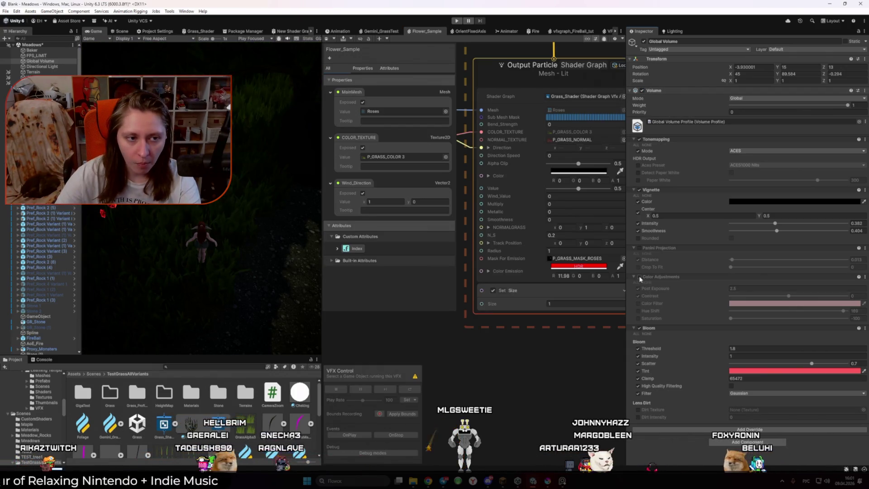
pyautogui.click(639, 277)
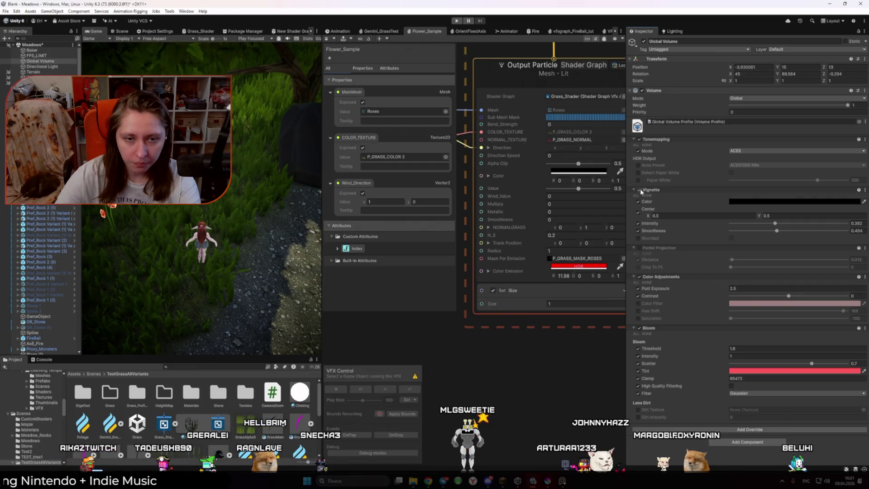
# Toggle Tonemapping off and back on to compare brightness, then widen the Game view
pyautogui.click(640, 190)
pyautogui.click(640, 188)
pyautogui.click(639, 139)
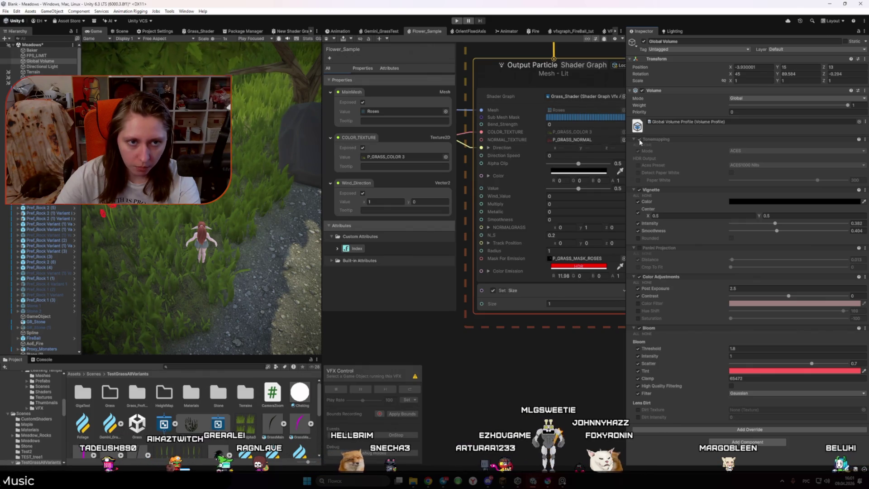
pyautogui.click(638, 139)
pyautogui.moveTo(321, 308); pyautogui.dragTo(489, 308)
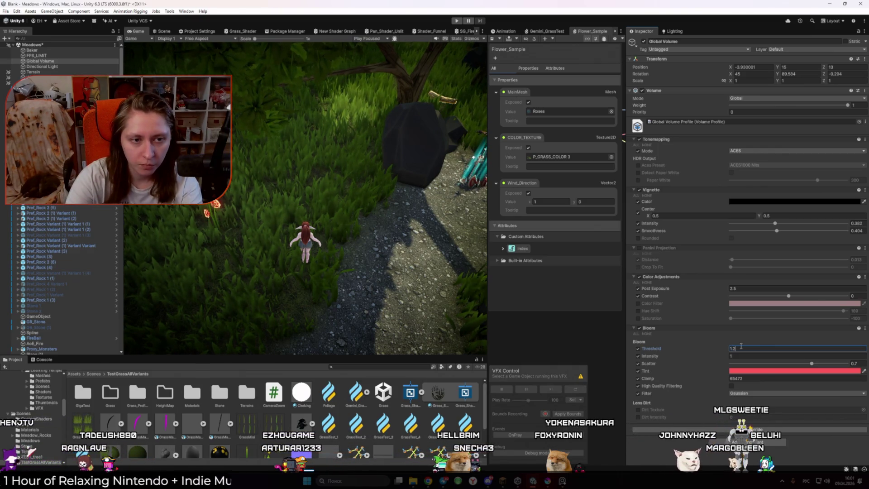
# Set the Global Volume's Bloom Intensity to 4.24
pyautogui.doubleClick(737, 356)
pyautogui.write('2.15')
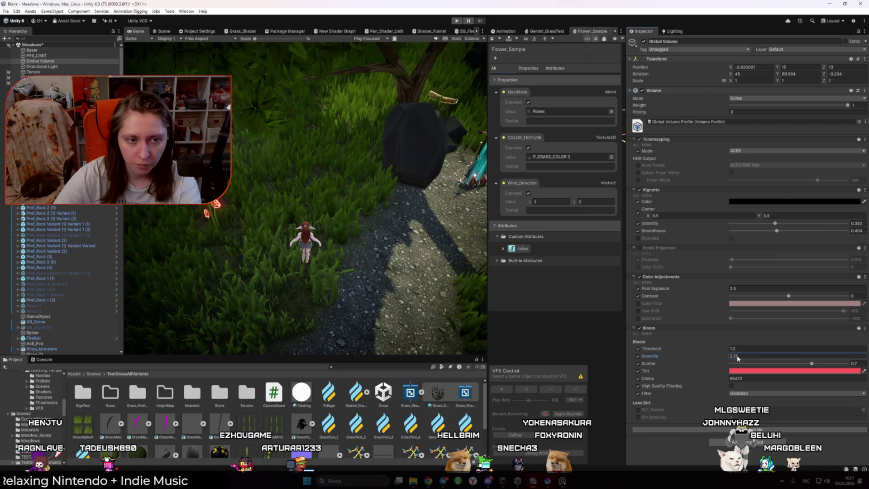
pyautogui.press('BackSpace')
pyautogui.press('BackSpace')
pyautogui.press('BackSpace')
pyautogui.write('4.24')
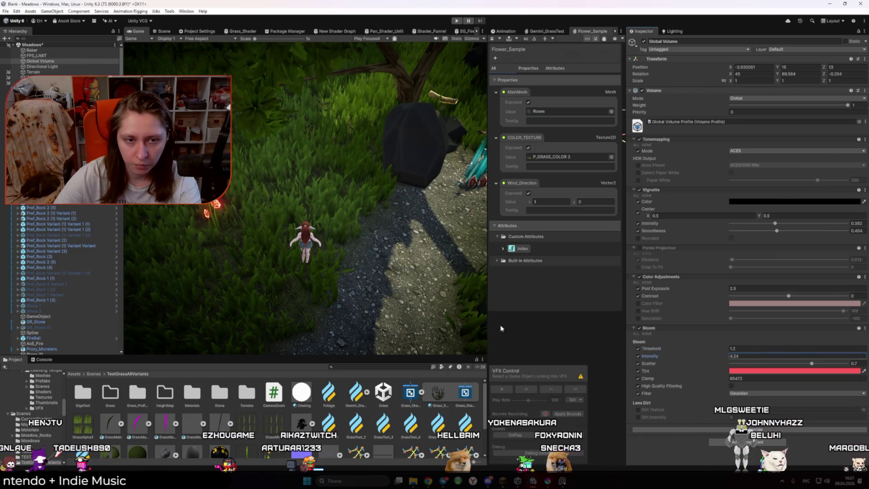
# Compare the rose's bloom glow in the Scene and Game views
pyautogui.click(163, 31)
pyautogui.moveTo(271, 136)
pyautogui.mouseDown()
pyautogui.moveTo(244, 154)
pyautogui.moveTo(239, 130)
pyautogui.moveTo(276, 140)
pyautogui.mouseUp()
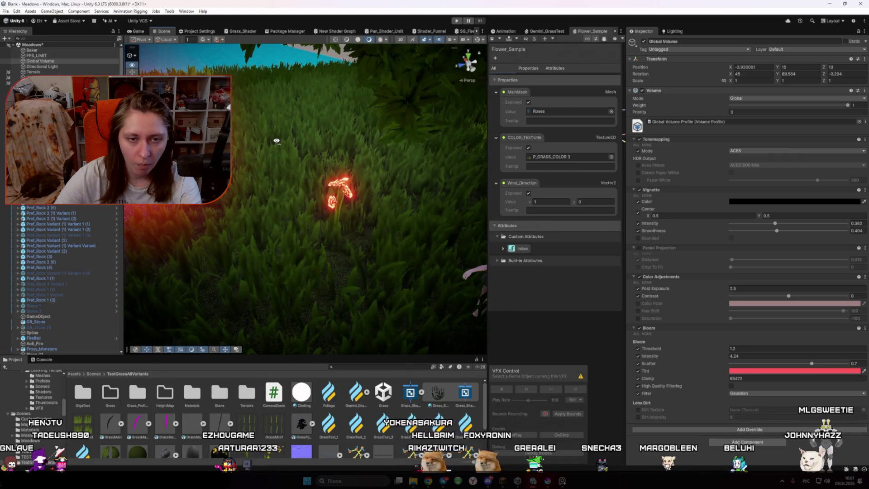
pyautogui.hotkey('ctrl', '2')
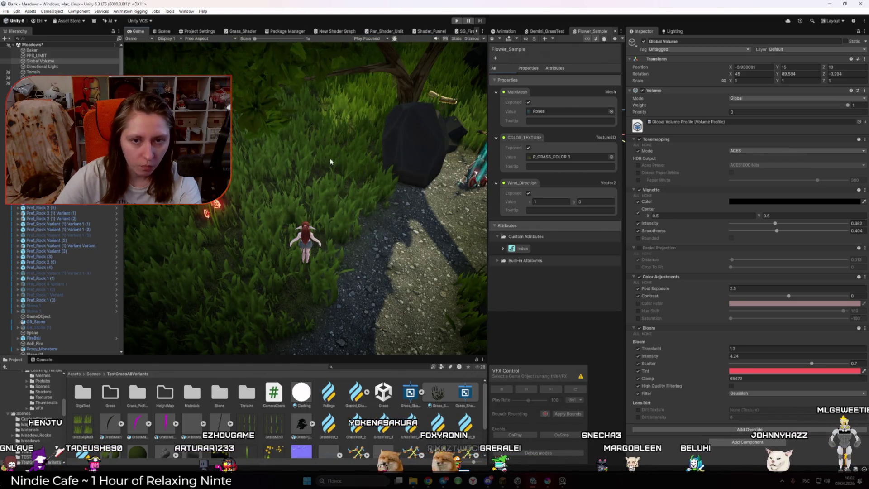
pyautogui.hotkey('ctrl', '1')
pyautogui.moveTo(331, 161)
pyautogui.mouseDown()
pyautogui.moveTo(373, 128)
pyautogui.moveTo(352, 158)
pyautogui.moveTo(296, 146)
pyautogui.moveTo(276, 155)
pyautogui.mouseUp()
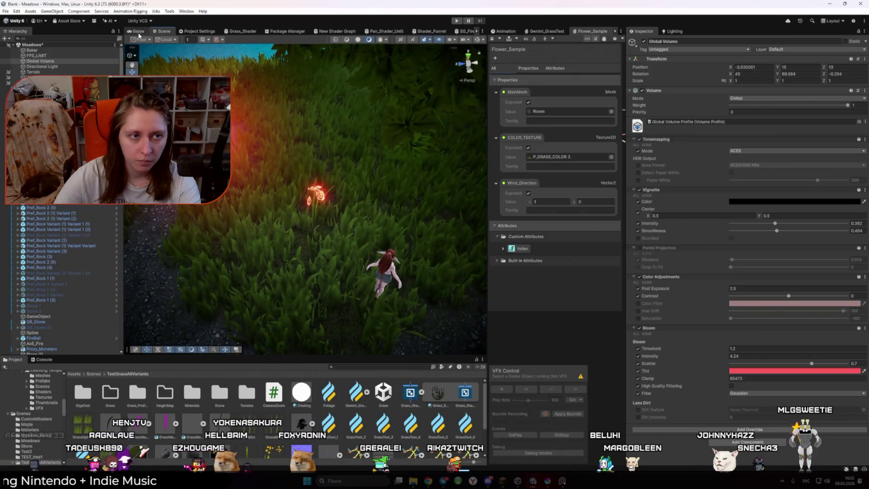
pyautogui.click(138, 32)
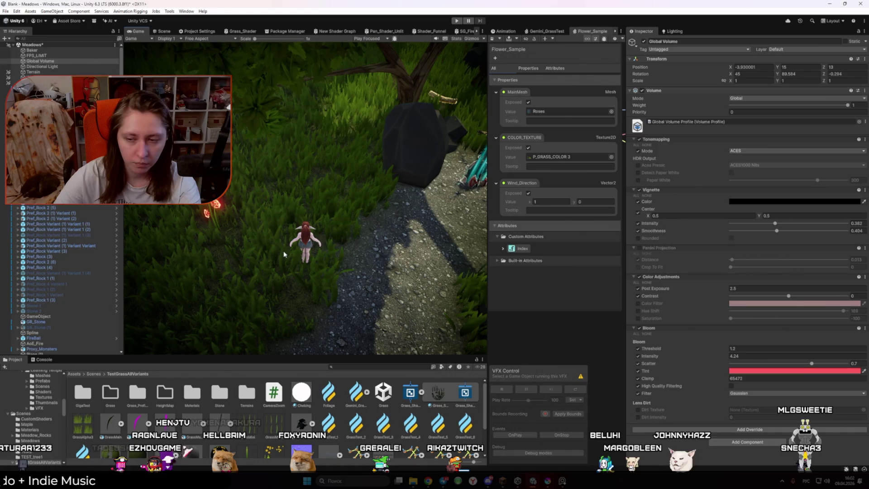
# Check ChatGPT's suggested values, then set Bloom Threshold to 1.5 and Intensity to 1
pyautogui.hotkey('alt', 'Tab')
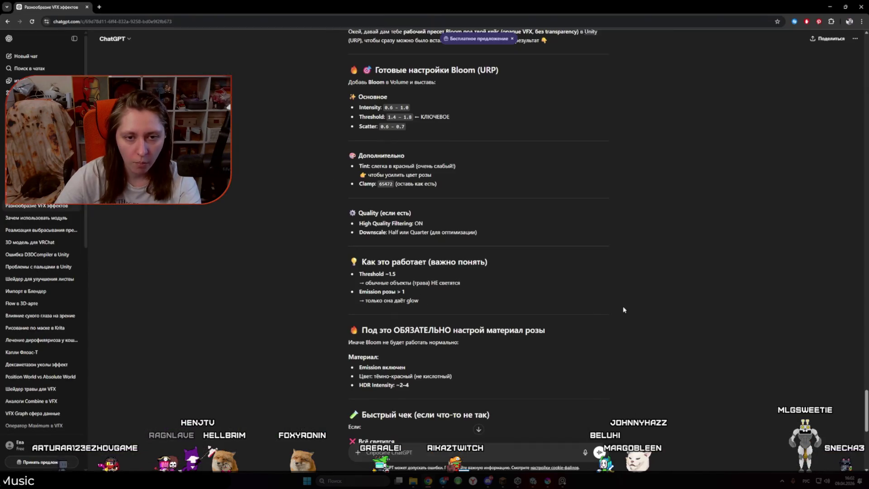
pyautogui.hotkey('alt', 'Tab')
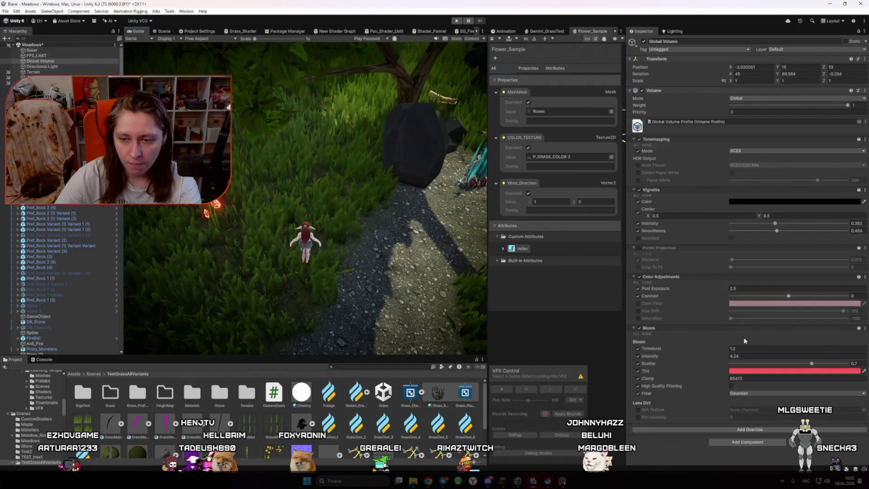
pyautogui.click(748, 347)
pyautogui.write('1.5')
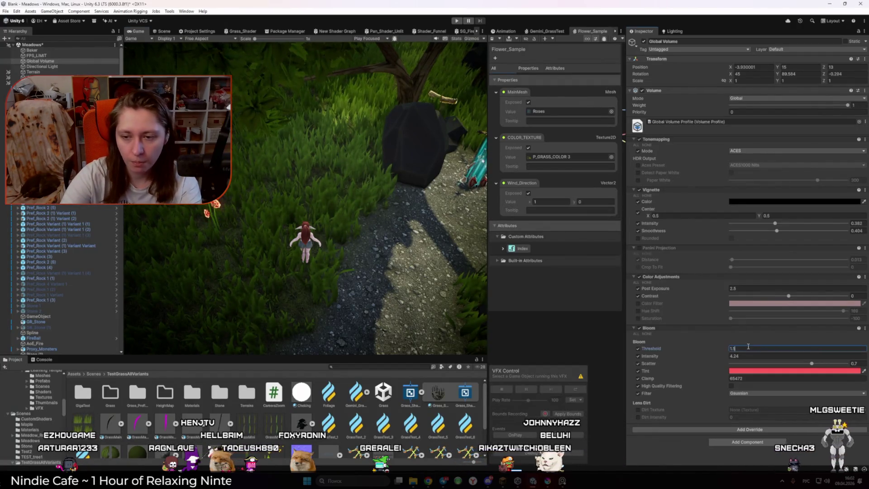
pyautogui.hotkey('alt', 'Tab')
pyautogui.hotkey('alt', 'Tab')
pyautogui.click(740, 355)
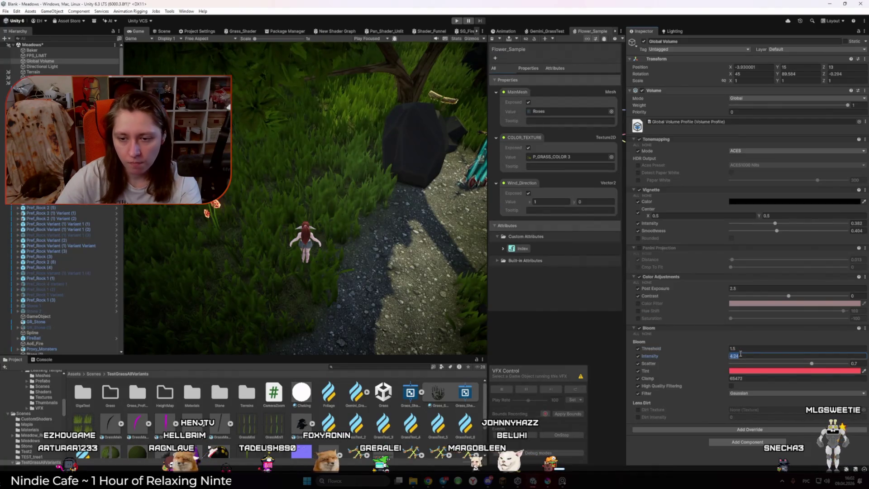
pyautogui.write('1')
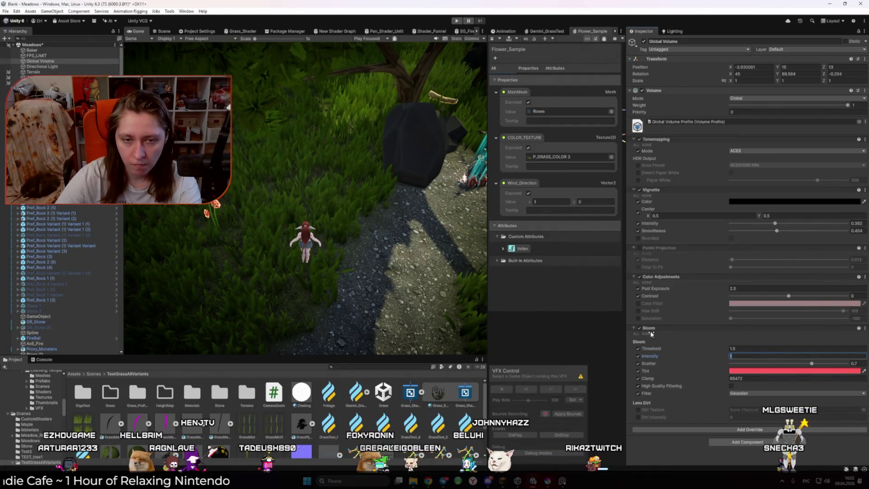
pyautogui.click(161, 31)
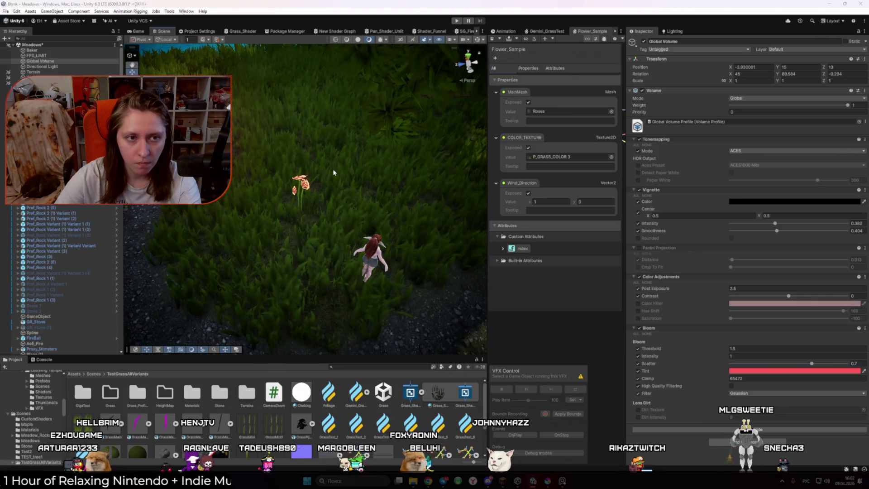
# Recheck ChatGPT's Bloom suggestions and return to a narrower Game view
pyautogui.hotkey('alt', 'Tab')
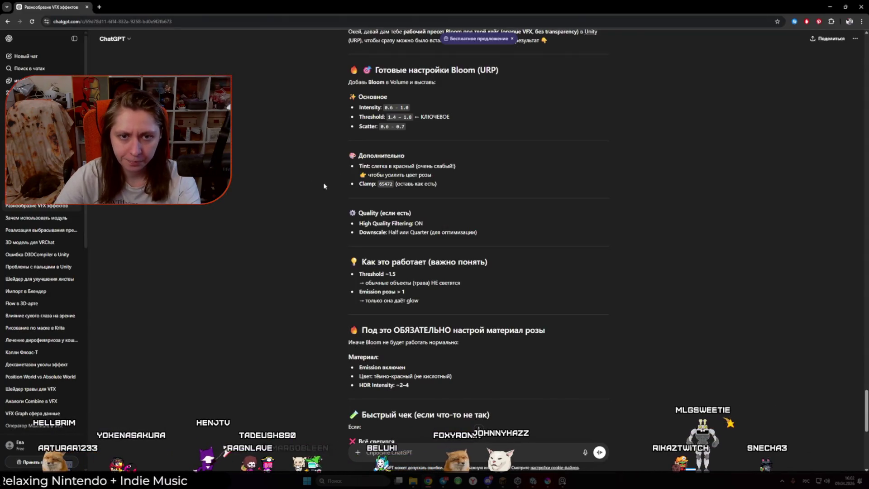
pyautogui.hotkey('alt', 'Tab')
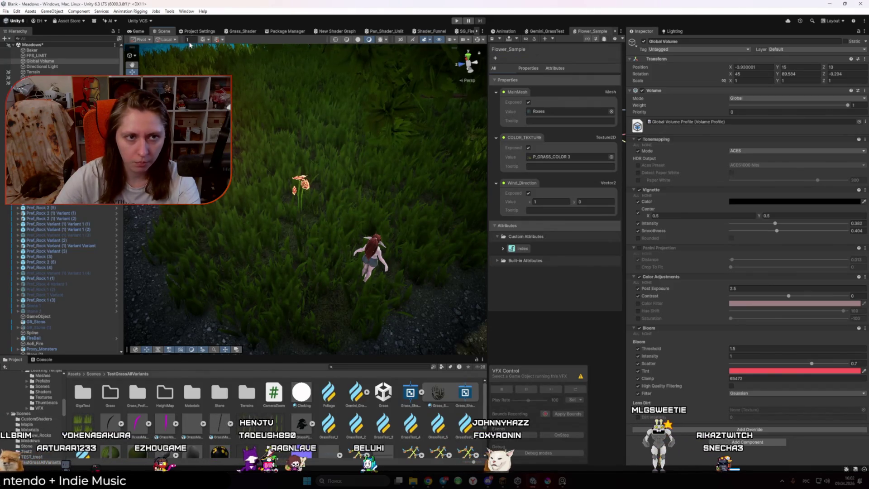
pyautogui.hotkey('ctrl', '2')
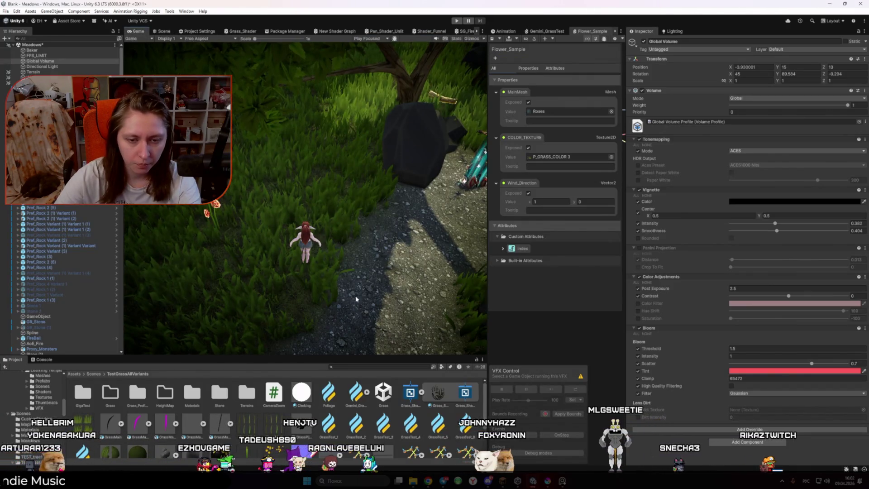
pyautogui.moveTo(426, 268); pyautogui.dragTo(410, 263)
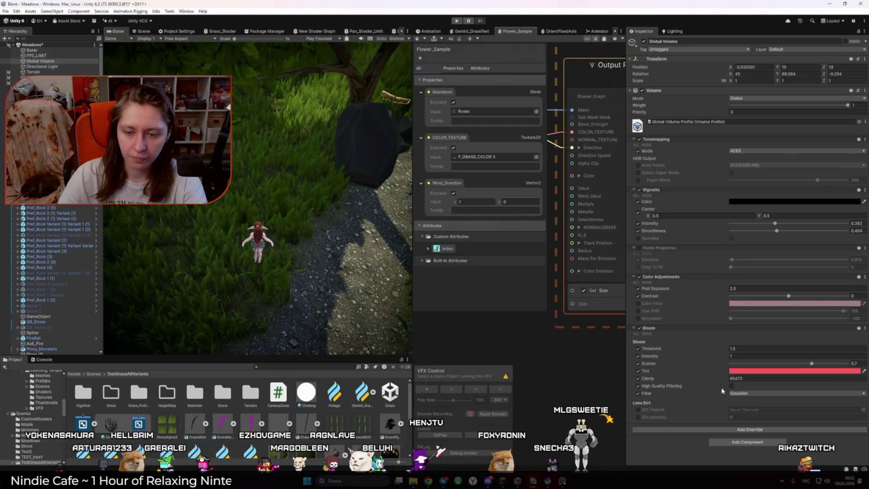
pyautogui.click(744, 393)
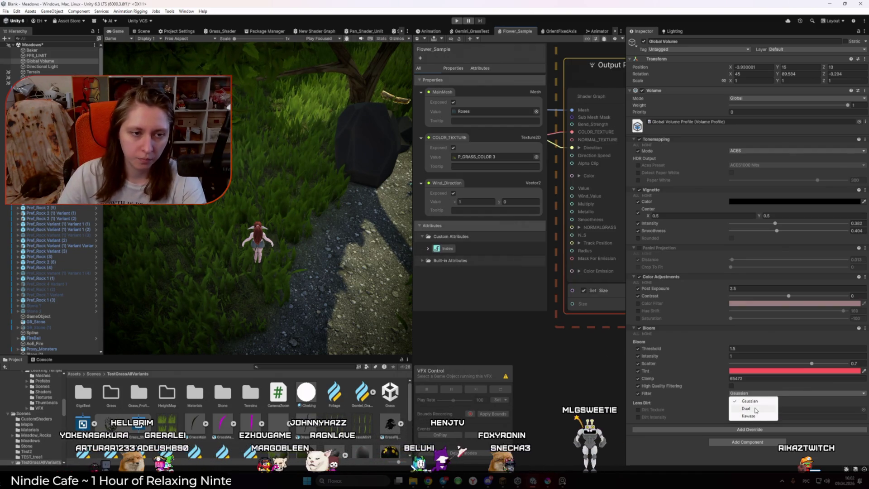
pyautogui.click(754, 408)
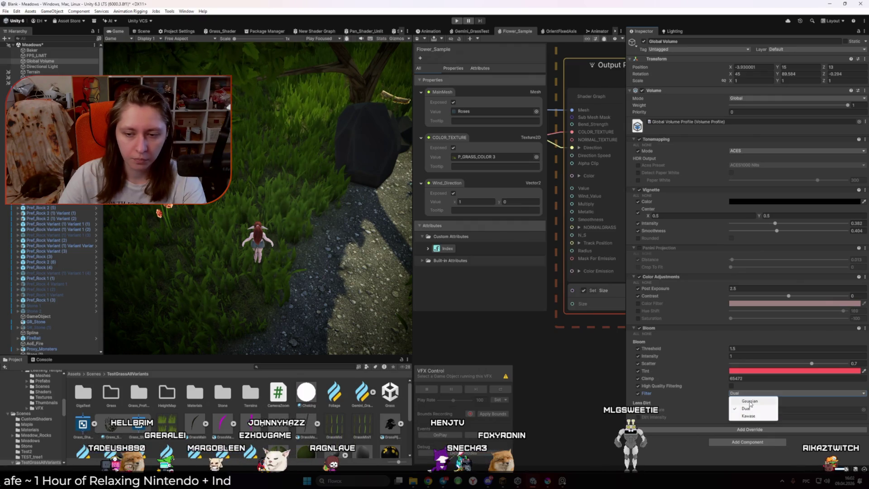
pyautogui.click(745, 394)
pyautogui.click(748, 416)
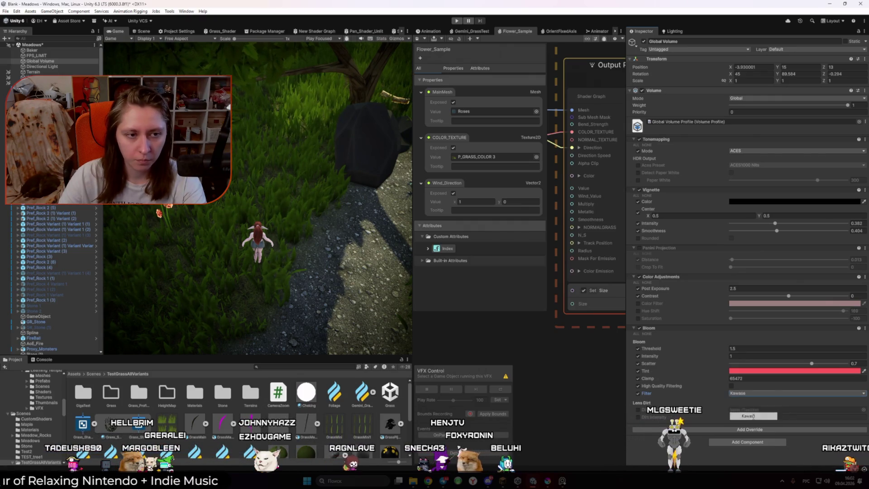
pyautogui.hotkey('ctrl', '1')
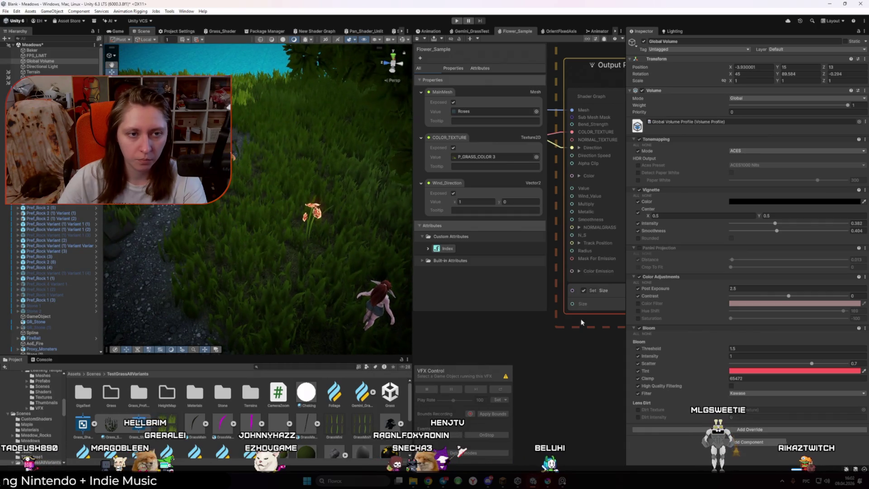
pyautogui.click(769, 393)
pyautogui.click(750, 400)
pyautogui.click(747, 393)
pyautogui.click(747, 408)
pyautogui.click(744, 393)
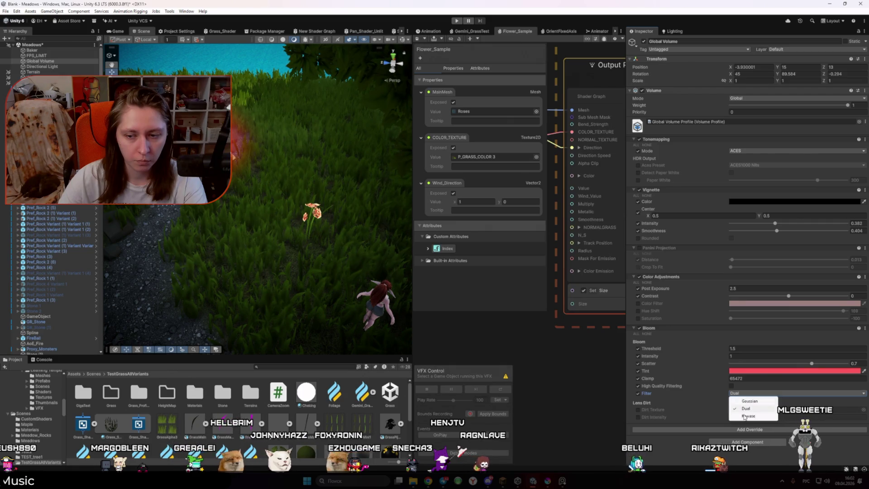
pyautogui.click(747, 415)
pyautogui.click(740, 393)
pyautogui.click(749, 401)
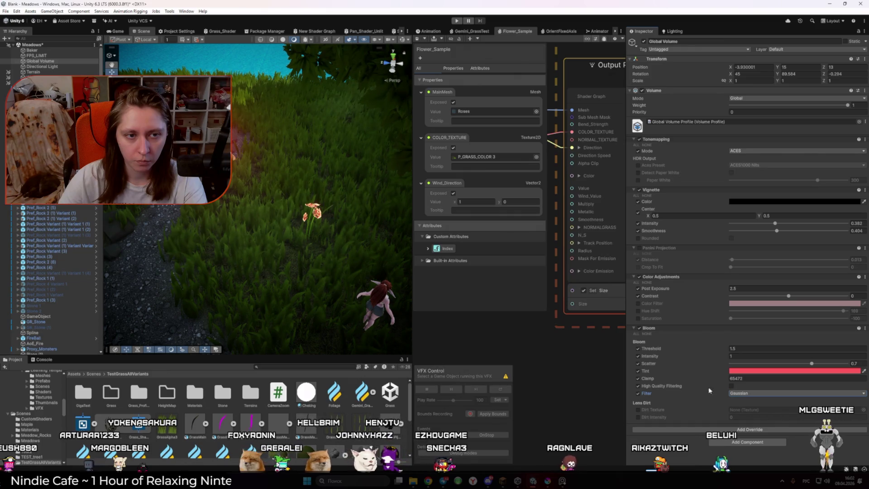
pyautogui.click(118, 31)
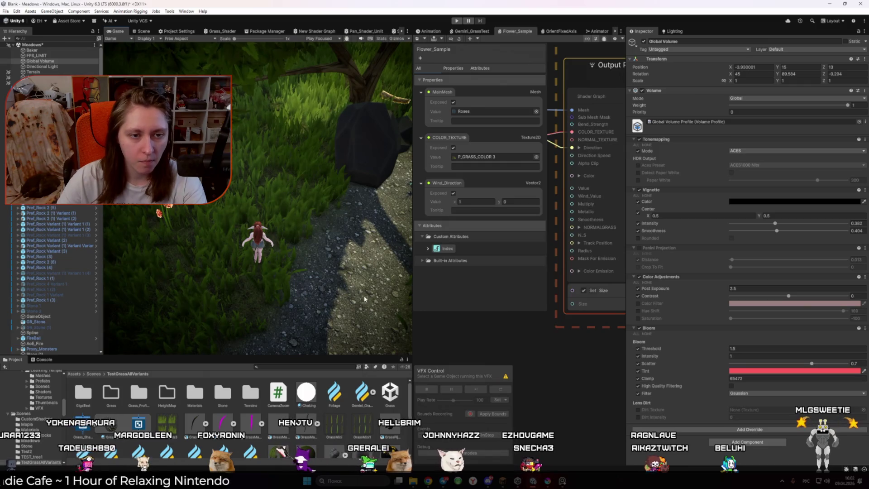
pyautogui.scroll(2, 574, 365)
# Reopen the emission HDR picker, darken the red, and settle the intensity at about 5.2
pyautogui.moveTo(626, 317); pyautogui.dragTo(745, 317)
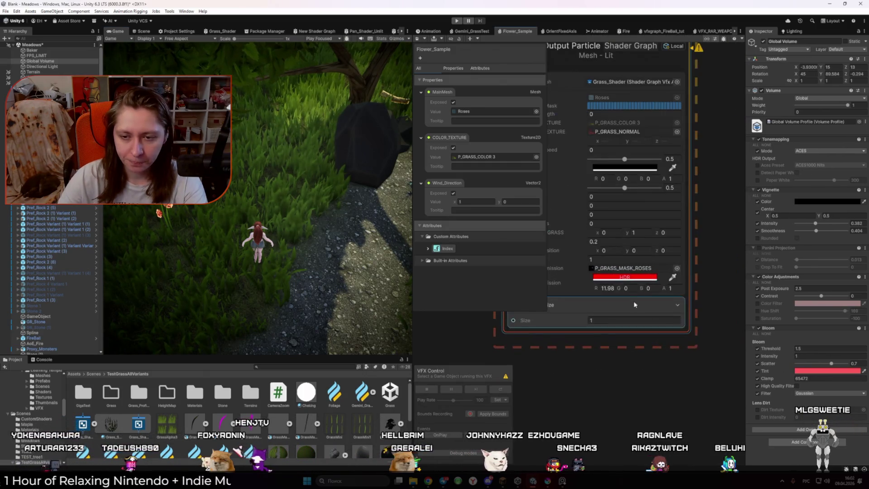
pyautogui.click(624, 276)
pyautogui.moveTo(665, 374); pyautogui.dragTo(685, 376)
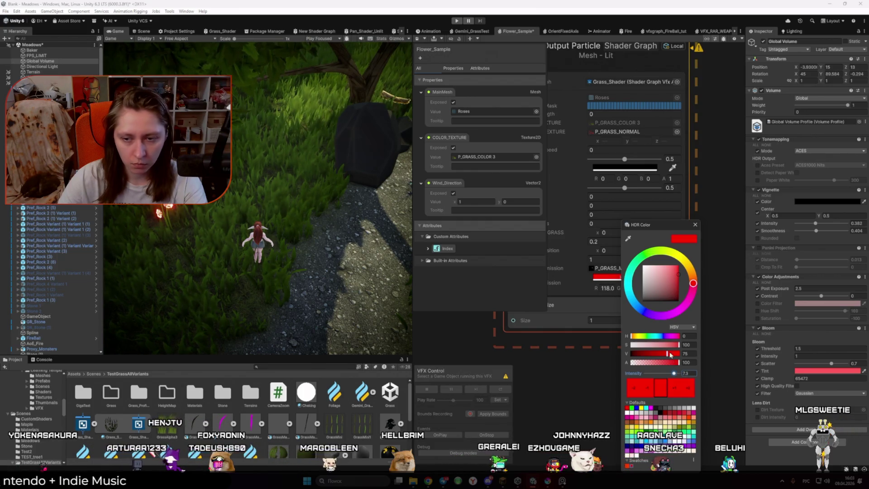
pyautogui.moveTo(649, 354); pyautogui.dragTo(633, 353)
pyautogui.moveTo(672, 373); pyautogui.dragTo(670, 374)
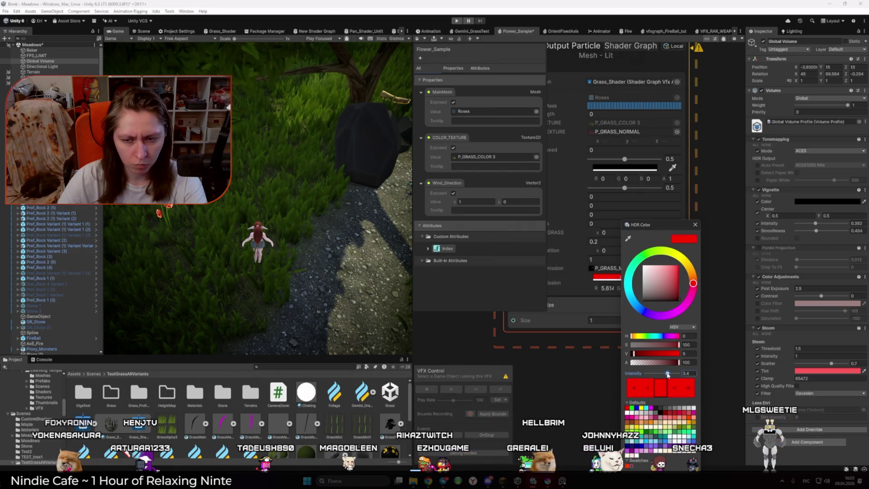
pyautogui.moveTo(673, 374); pyautogui.dragTo(670, 374)
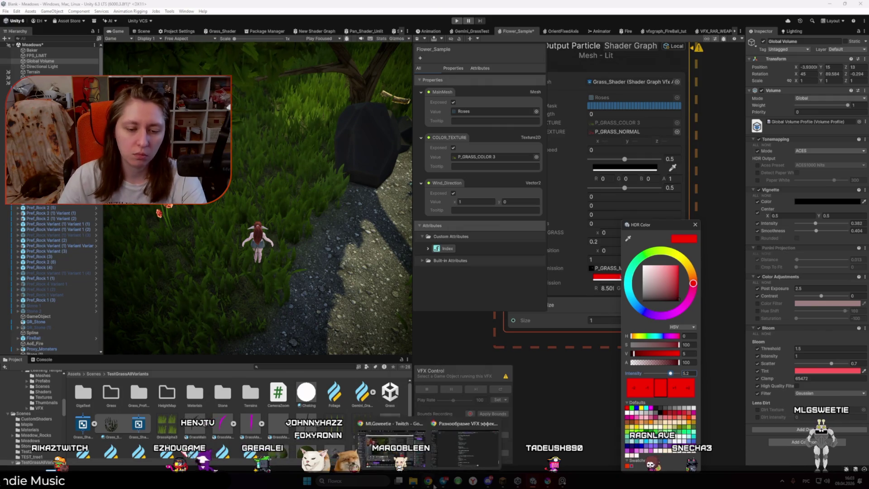
# Ask ChatGPT, in Russian, what its earlier Layer idea was
pyautogui.hotkey('alt', 'Tab')
pyautogui.write('а ты т')
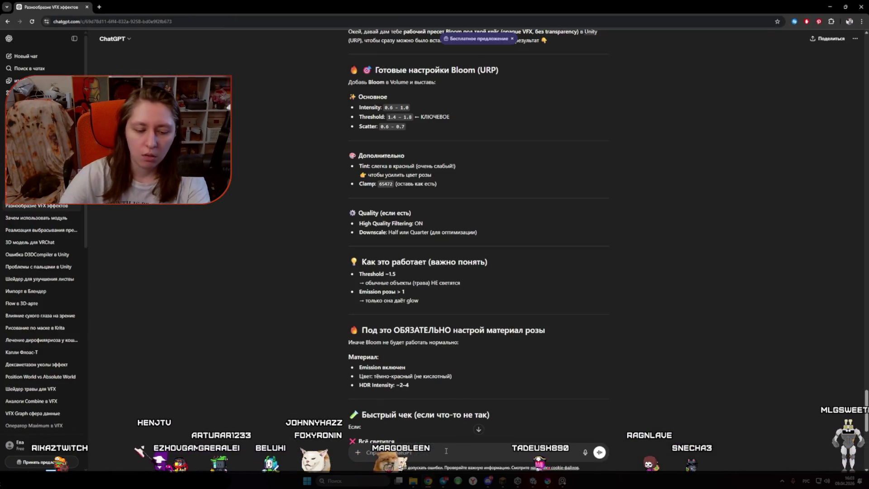
pyautogui.write('ам идею')
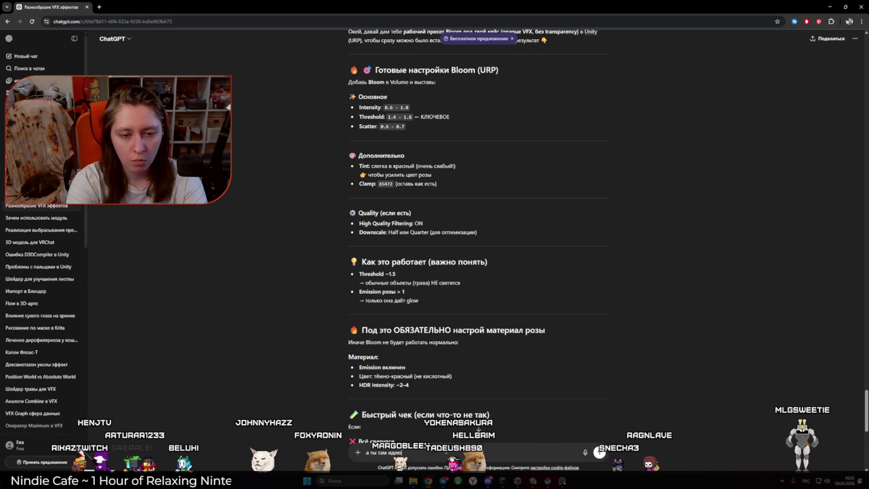
pyautogui.write(' накидывал ')
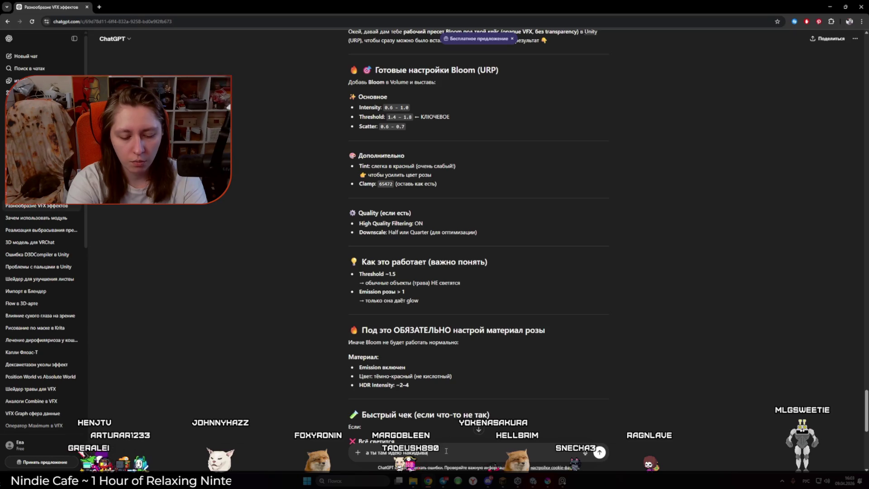
pyautogui.write('с Layer')
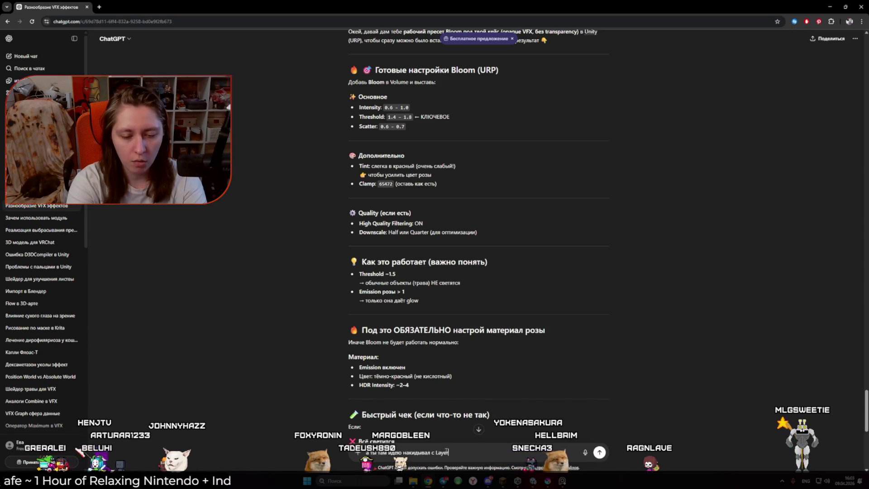
pyautogui.write(' мы г')
pyautogui.press('BackSpace')
pyautogui.press('BackSpace')
pyautogui.press('BackSpace')
pyautogui.write('. что ж')
pyautogui.press('BackSpace')
pyautogui.write('зто?')
pyautogui.press('Return')
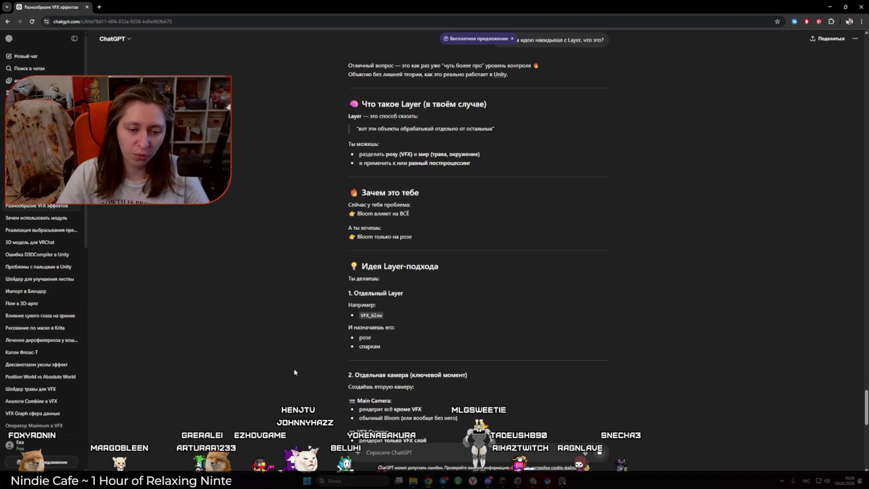
# Read the reply about a separate VFX layer and camera, then return to Unity
pyautogui.scroll(-3, 294, 371)
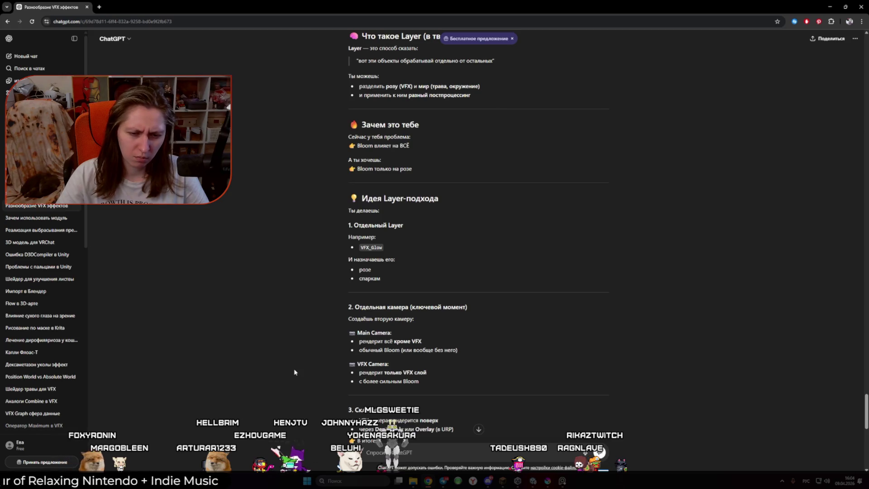
pyautogui.scroll(-1, 294, 372)
pyautogui.scroll(-6, 294, 372)
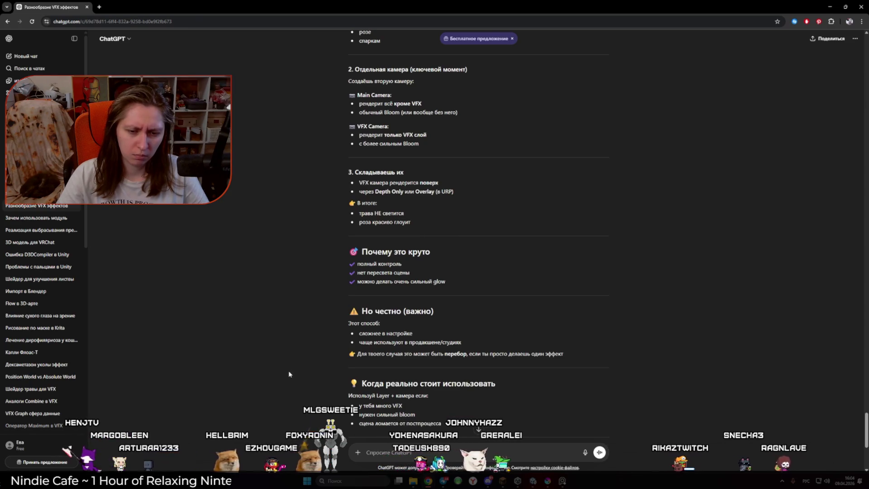
pyautogui.click(539, 485)
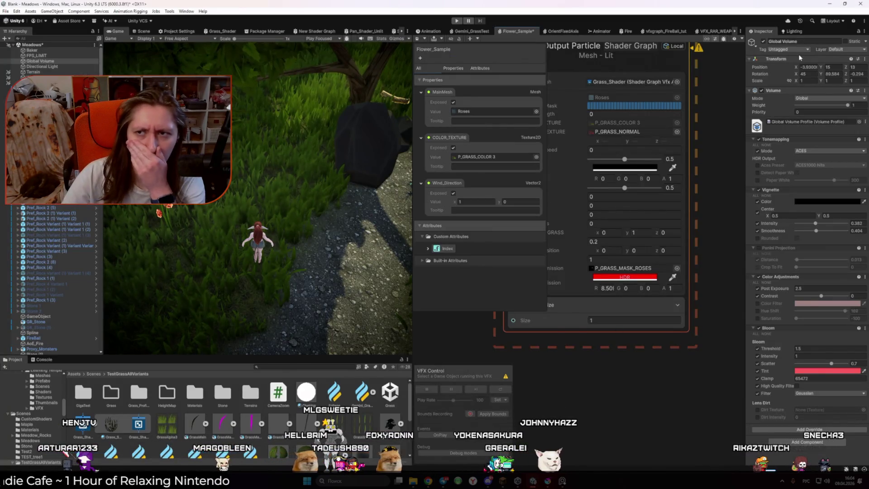
pyautogui.click(842, 50)
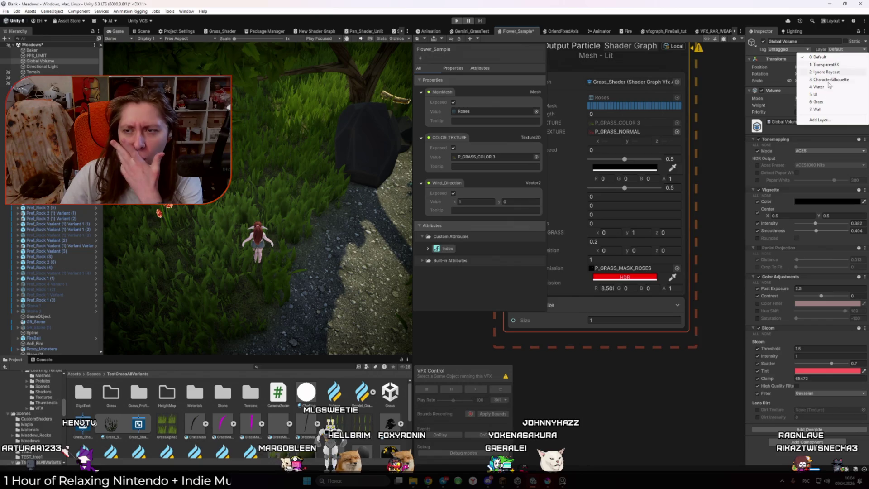
pyautogui.click(827, 120)
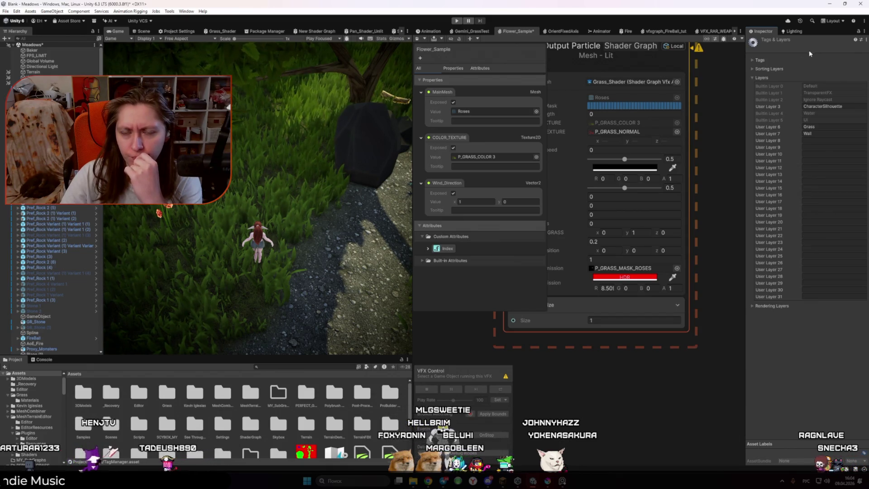
pyautogui.hotkey('alt', 'Tab')
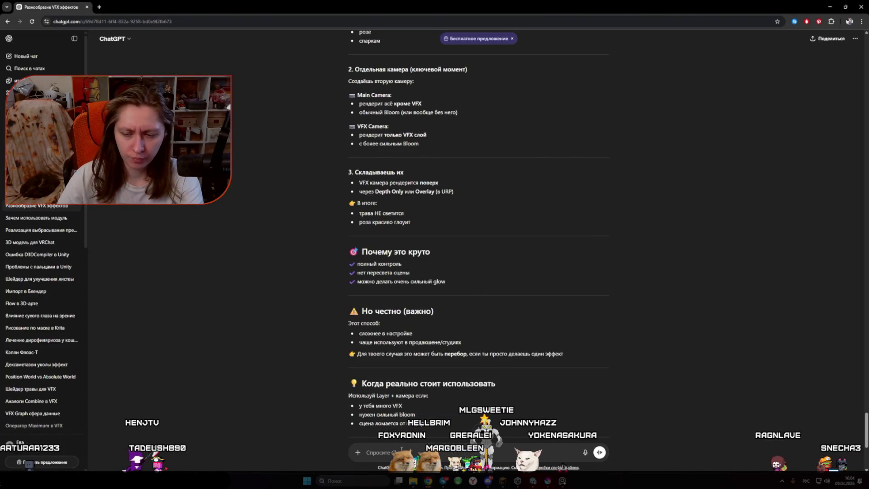
# Type a Russian question asking why two cameras are needed instead of one using a Layer
pyautogui.write('использовать 2 камеры нельзя ан 1й этов се испол')
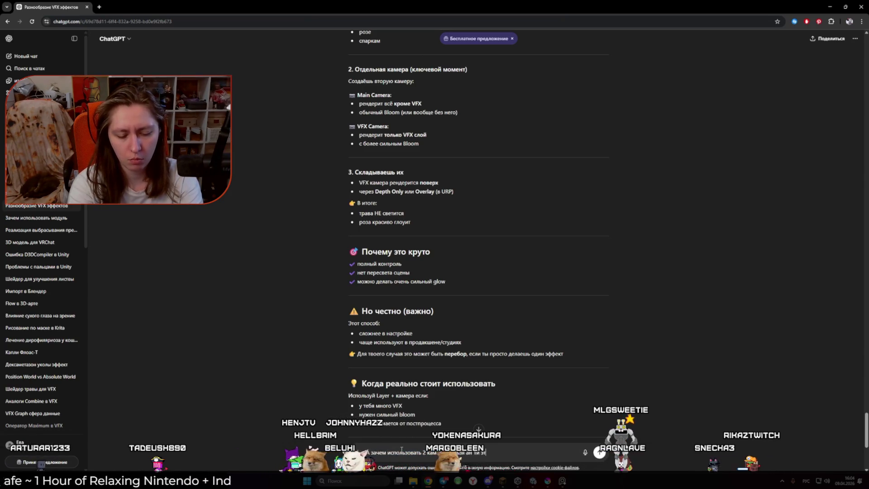
pyautogui.write('ьзовать? мы же используем Lay')
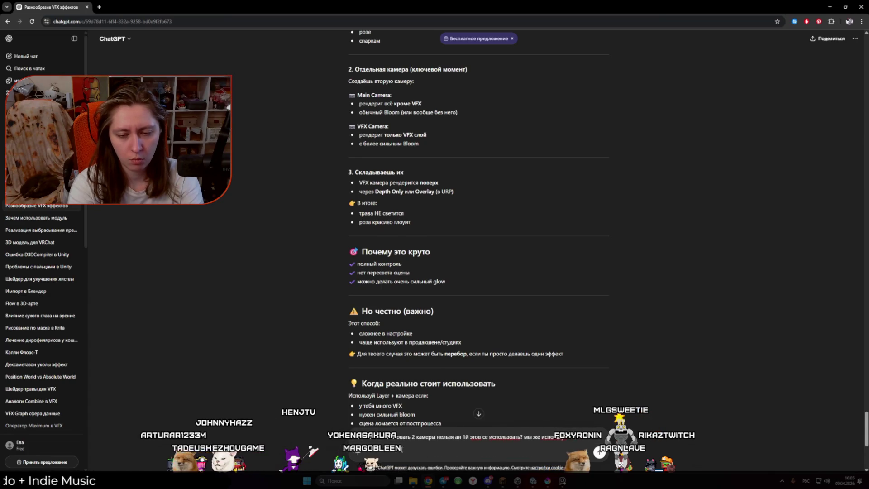
pyautogui.write('er')
pyautogui.hotkey('alt', 'shift')
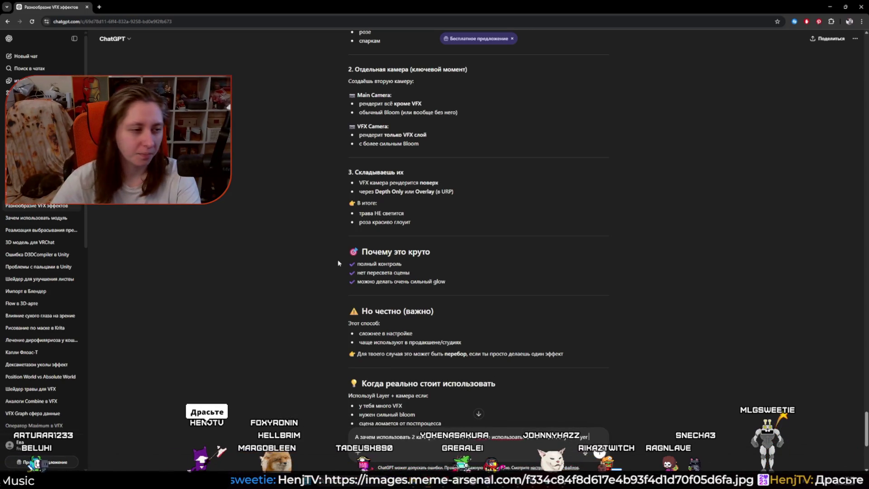
pyautogui.click(99, 7)
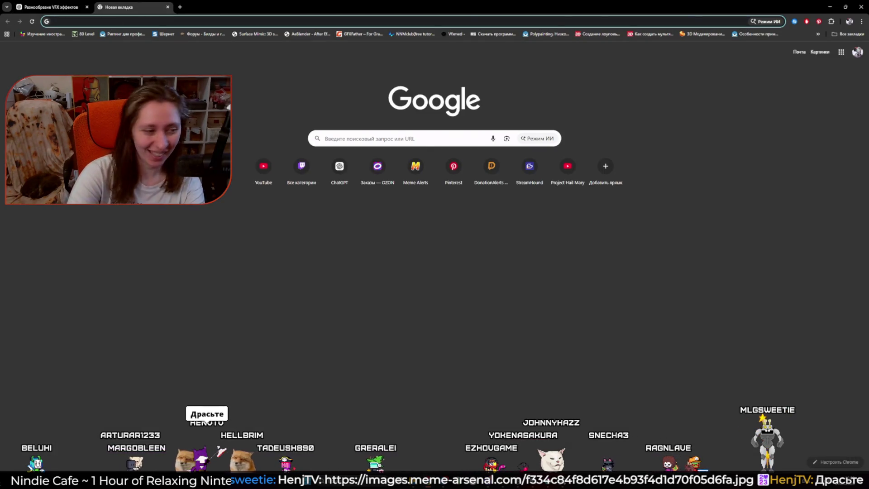
# Search Google for 'Layers in Unity' and open the Unity Manual's Layers page
pyautogui.write('Lay')
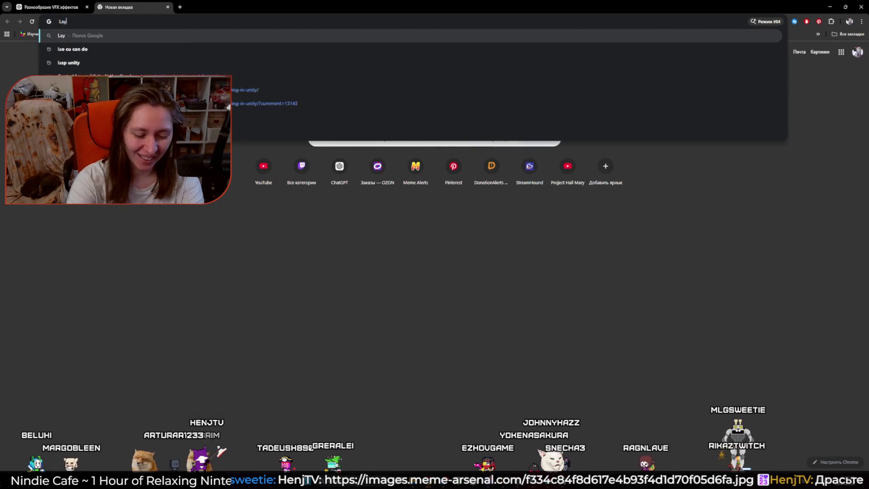
pyautogui.write('ers in Unity')
pyautogui.press('Return')
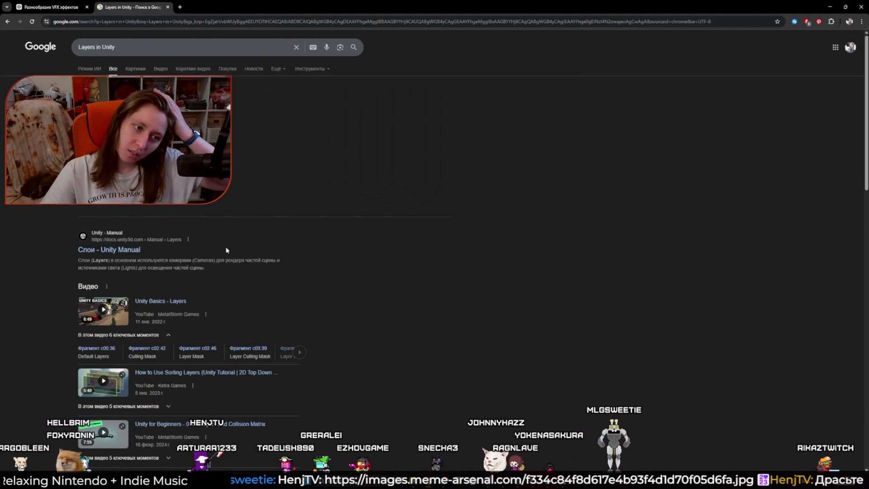
pyautogui.click(107, 253)
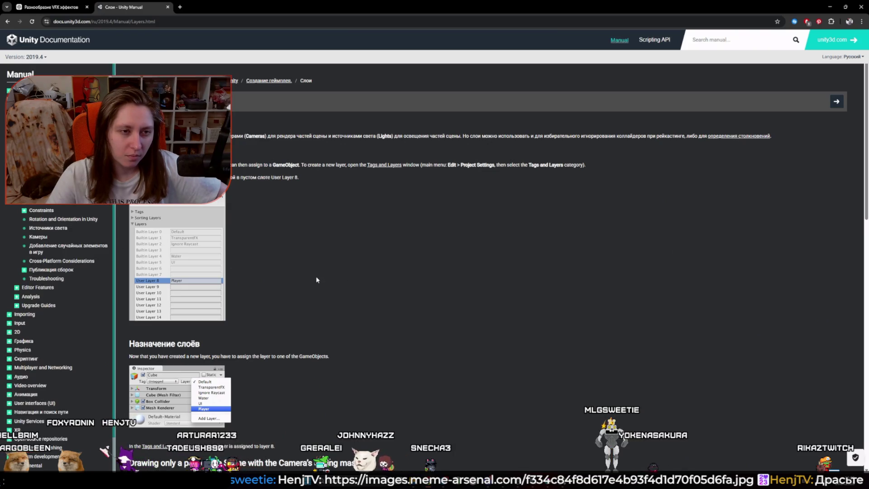
# Translate the Layers page into Russian and read down to the camera culling mask section
pyautogui.rightClick(316, 278)
pyautogui.click(365, 396)
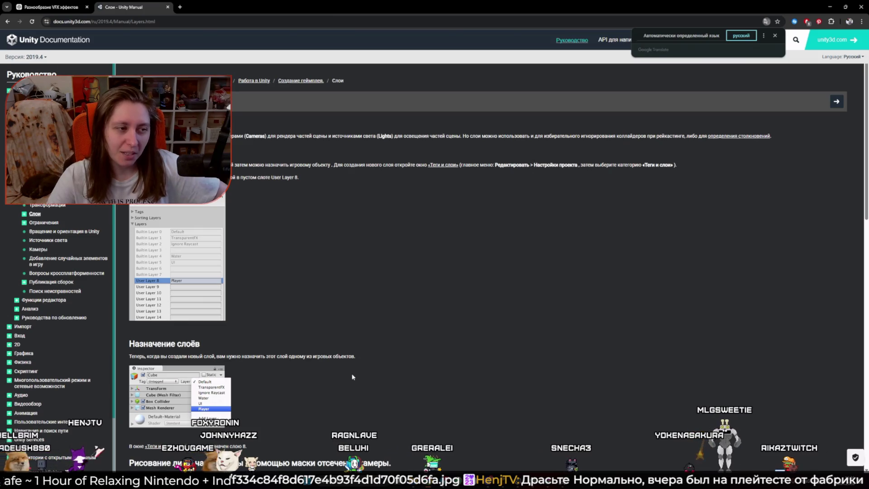
pyautogui.scroll(-1, 332, 360)
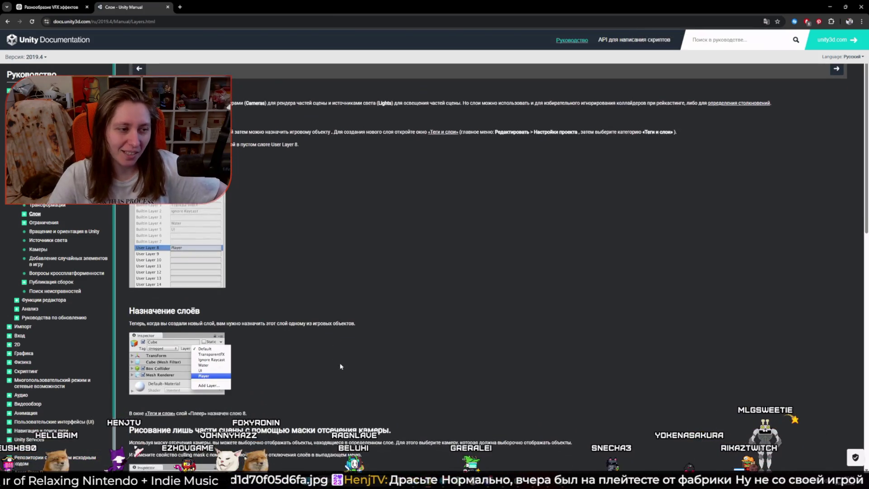
pyautogui.scroll(-3, 350, 368)
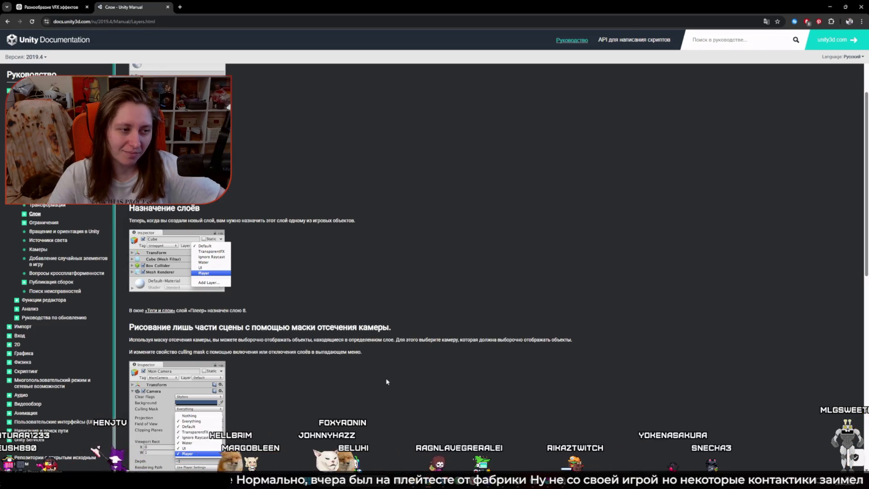
pyautogui.scroll(-1, 387, 381)
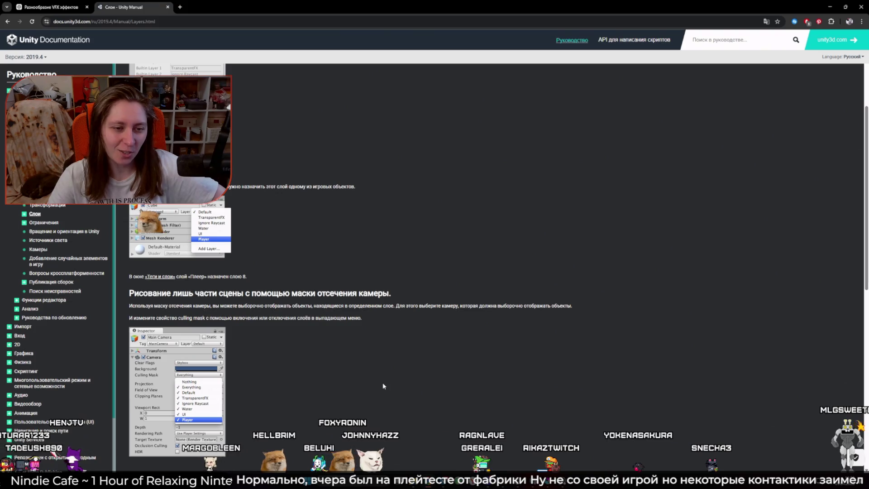